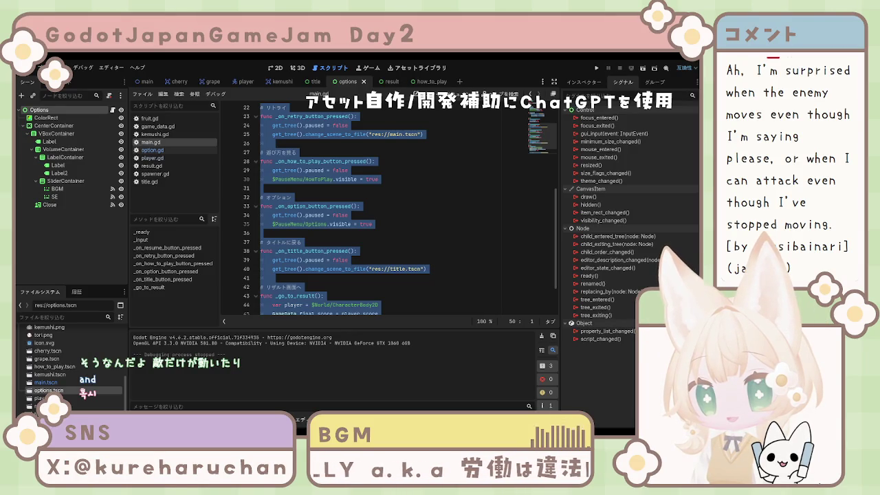
Step: Replace line 34's 'get_tree().paused = false' in the option-button handler with 'pause_menu.visible = false'
click(385, 215)
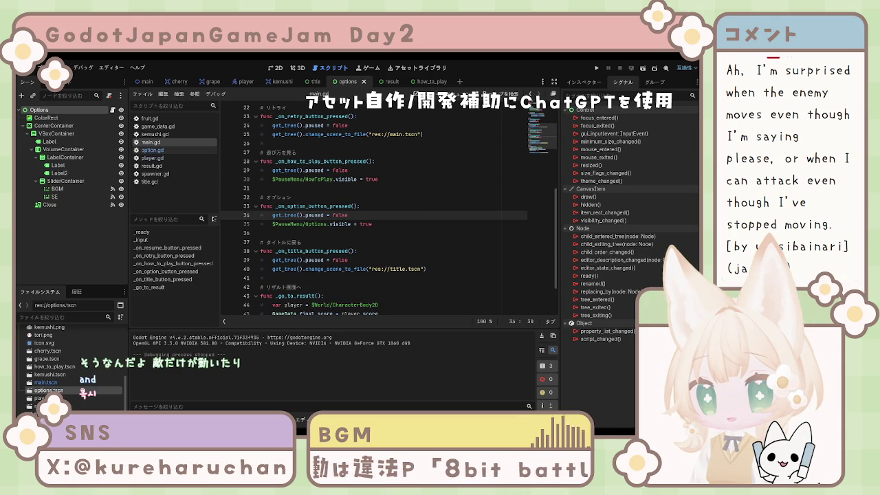
drag(348, 216, 272, 215)
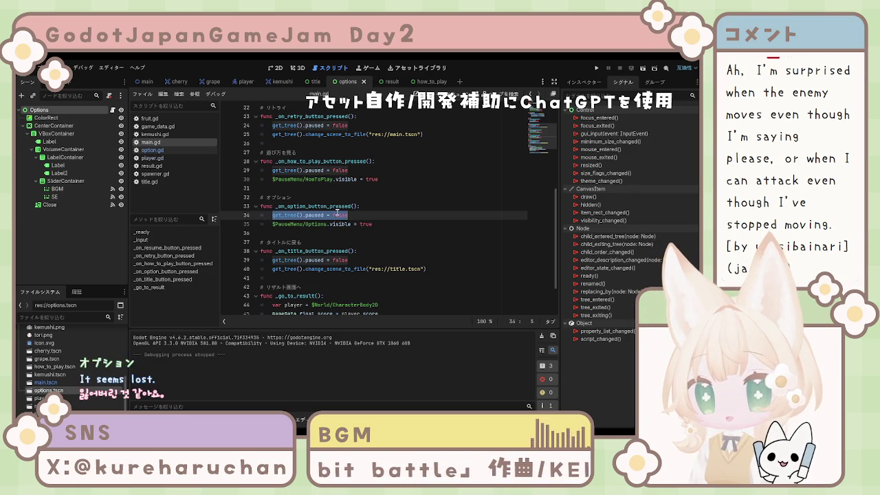
key(BackSpace)
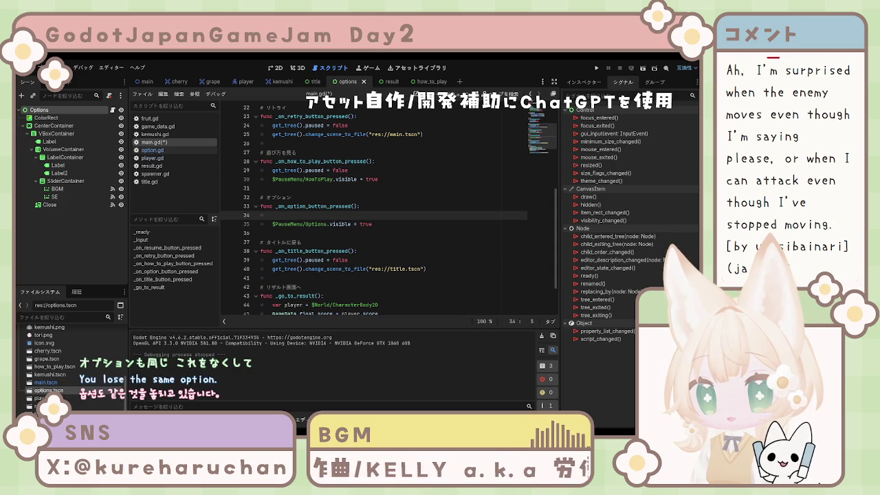
text(pause_menu.visible = false)
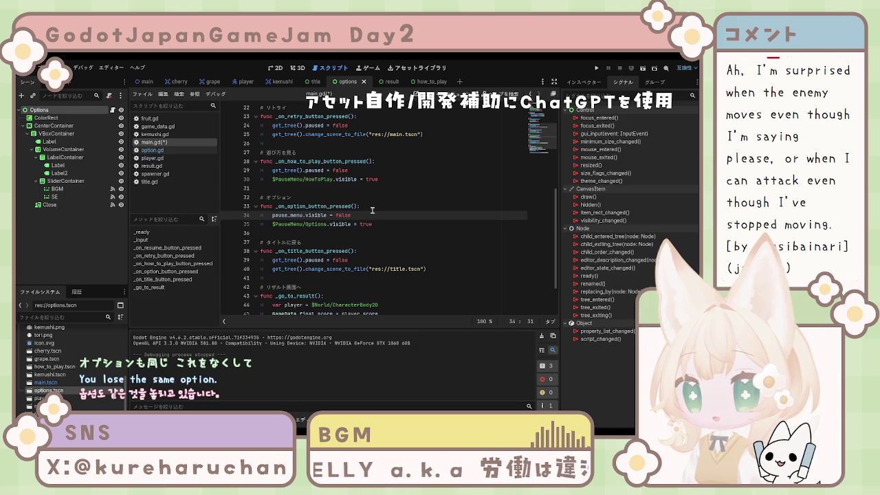
scroll(372, 209, up, 1)
drag(366, 197, 272, 197)
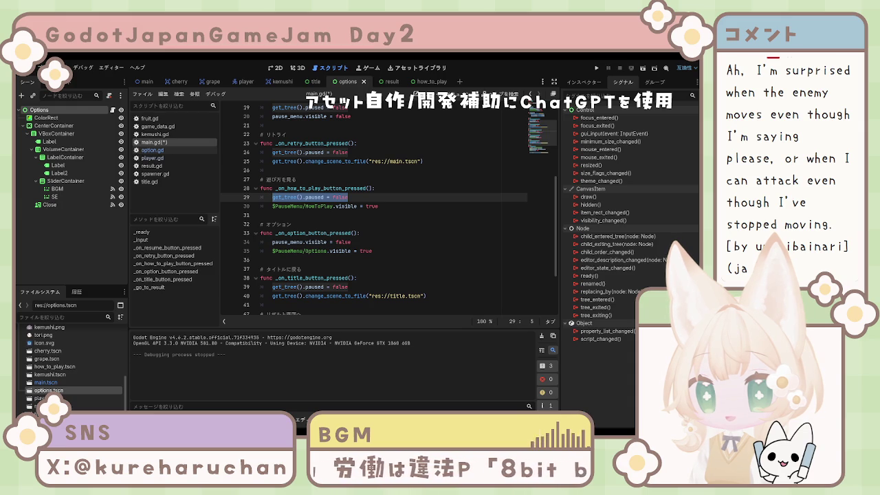
Step: Paste 'pause_menu.visible = false' over line 29 in the how-to-play handler and save main.gd
drag(349, 197, 262, 198)
text(pause_menu.visible = false)
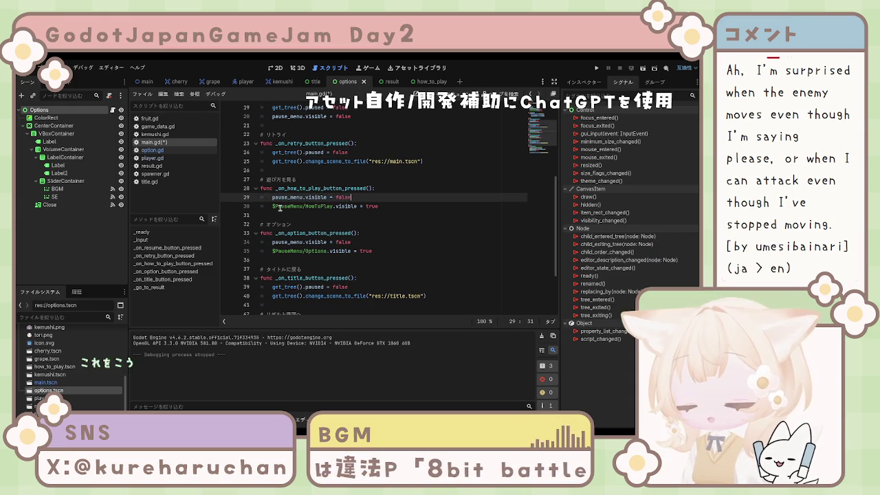
key(ctrl+s)
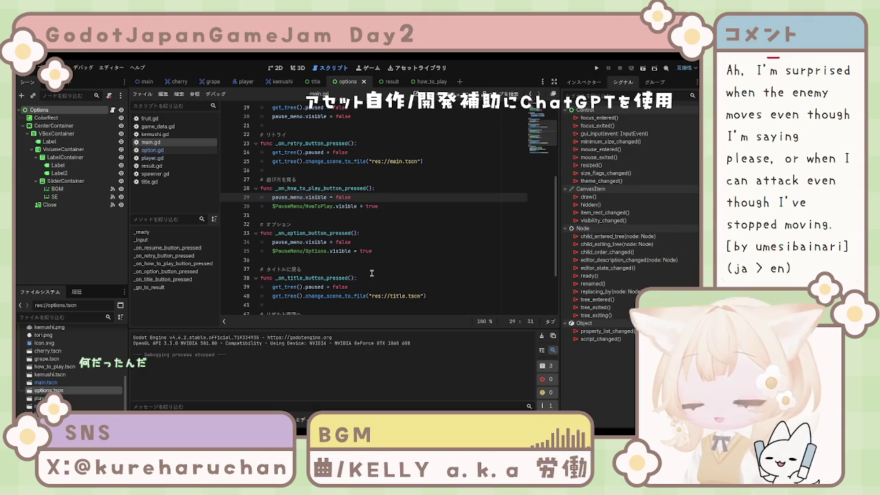
key(ctrl+z)
key(ctrl+z)
key(ctrl+y)
key(ctrl+y)
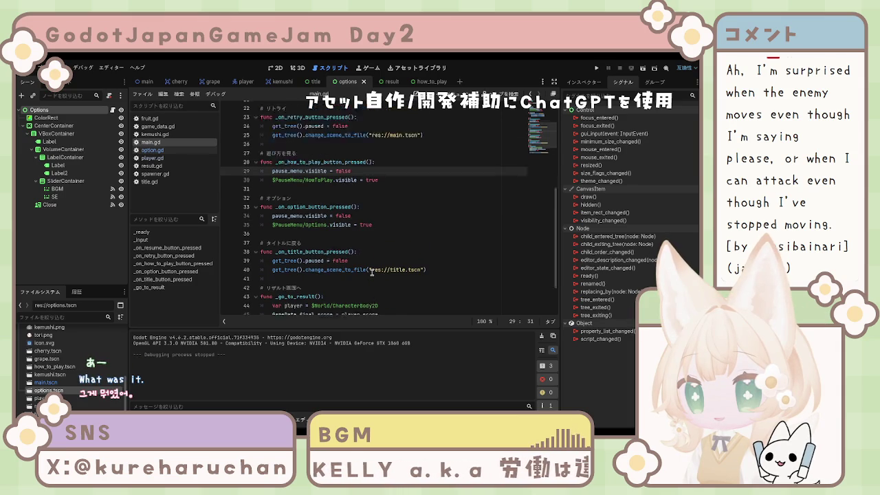
scroll(373, 272, down, 1)
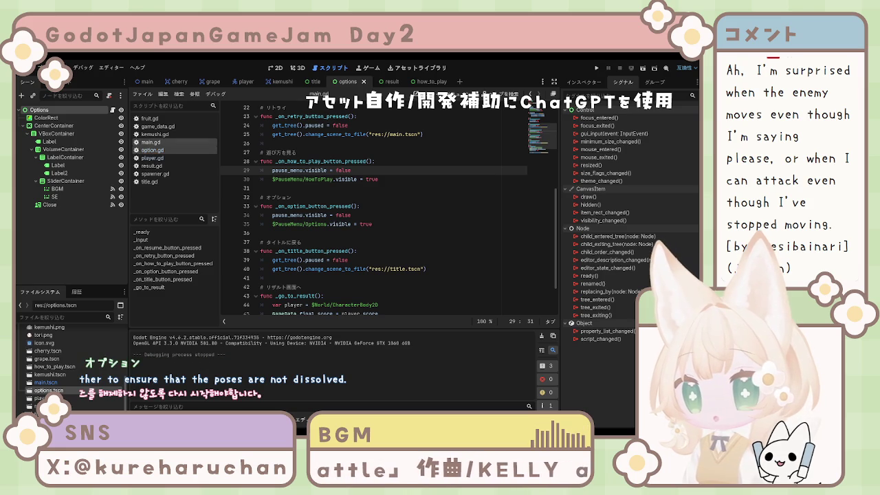
Step: In option.gd's _on_close_button_pressed, add 'get_parent().visible = true' below 'visible = false' and save
click(152, 150)
click(353, 278)
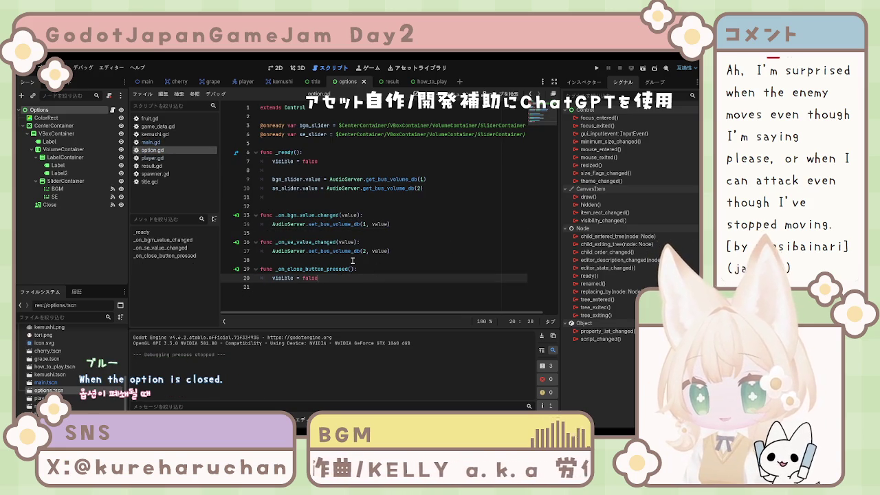
key(Return)
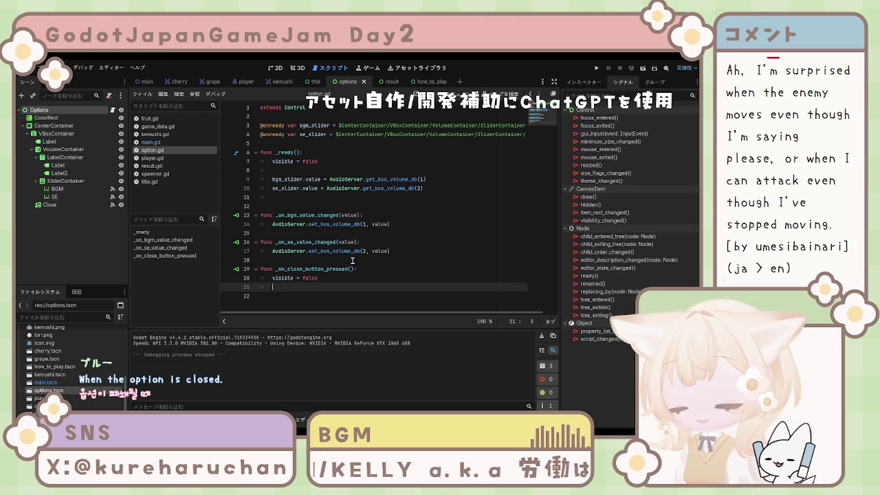
text(get)
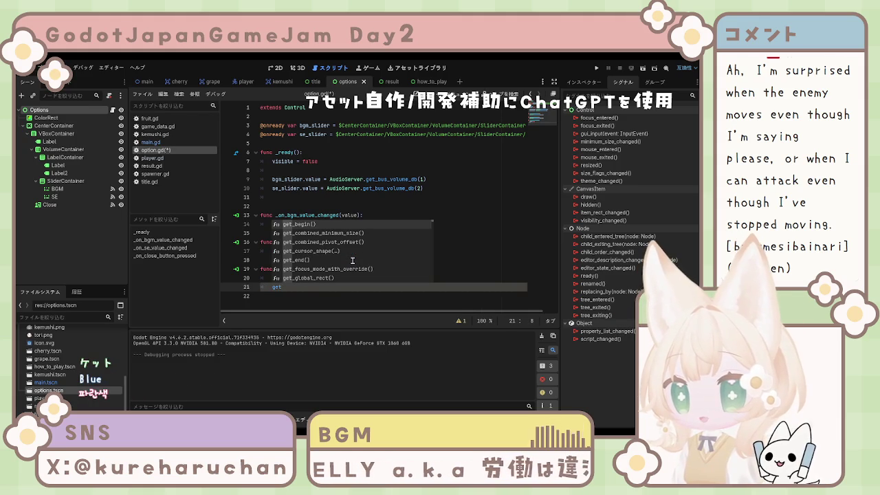
text(_pare)
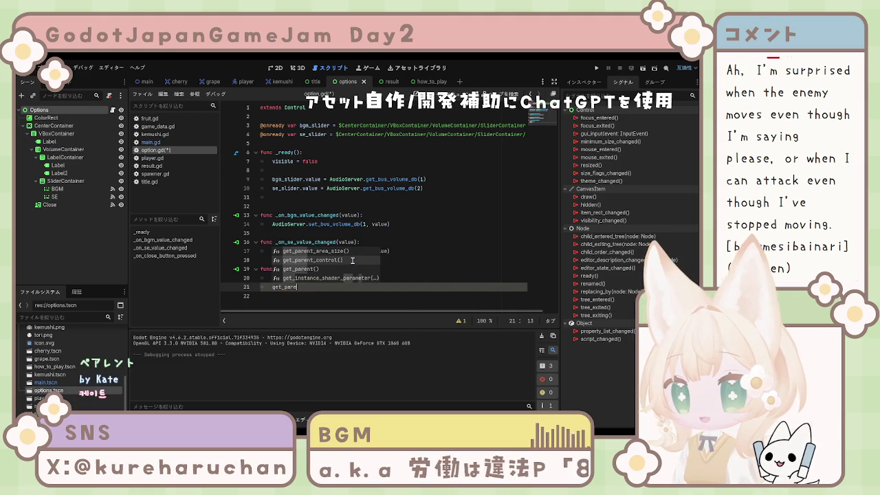
key(Return)
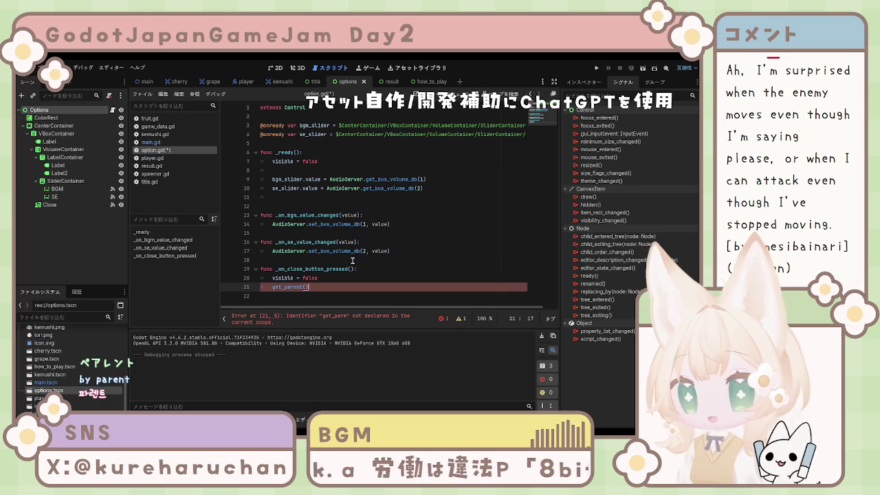
text(.)
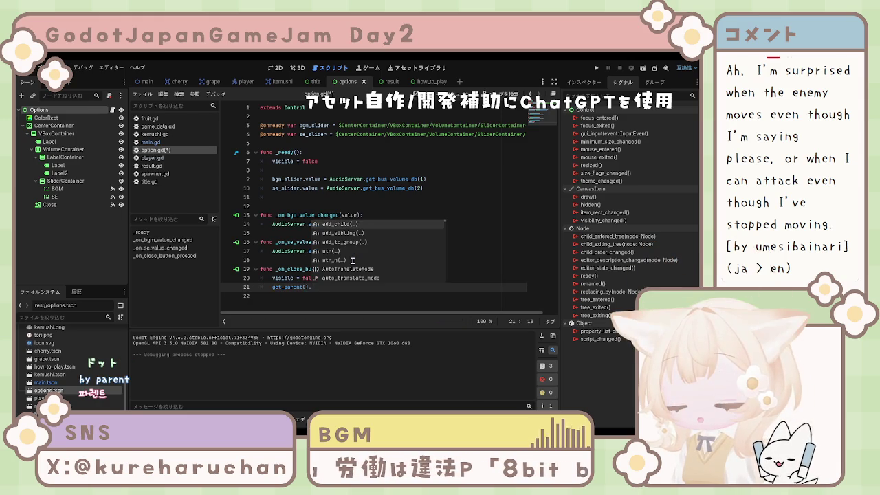
text(visible)
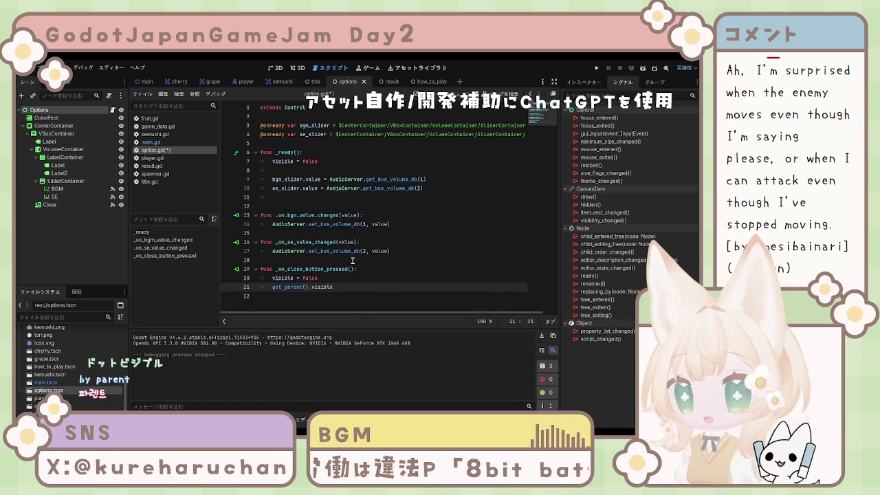
text( =)
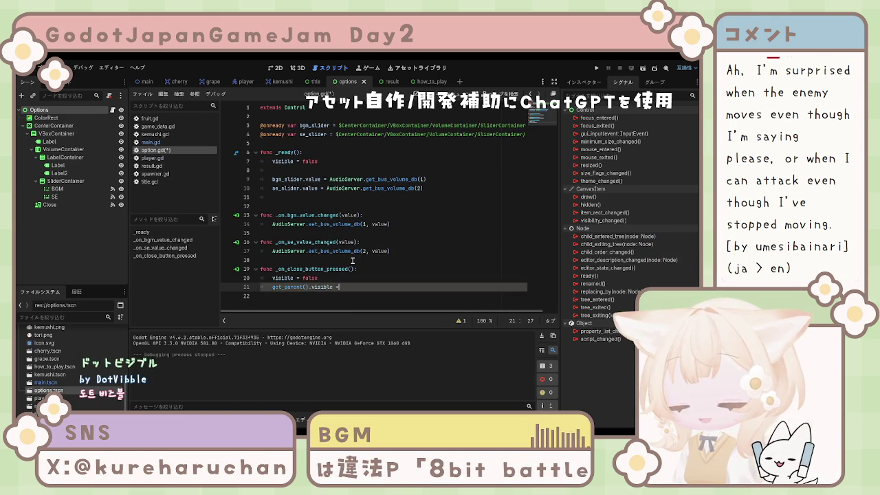
text( true)
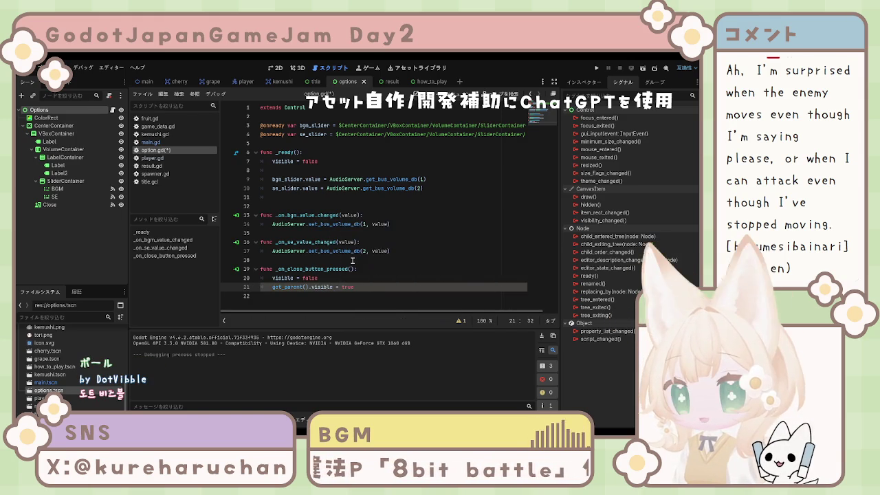
key(ctrl+s)
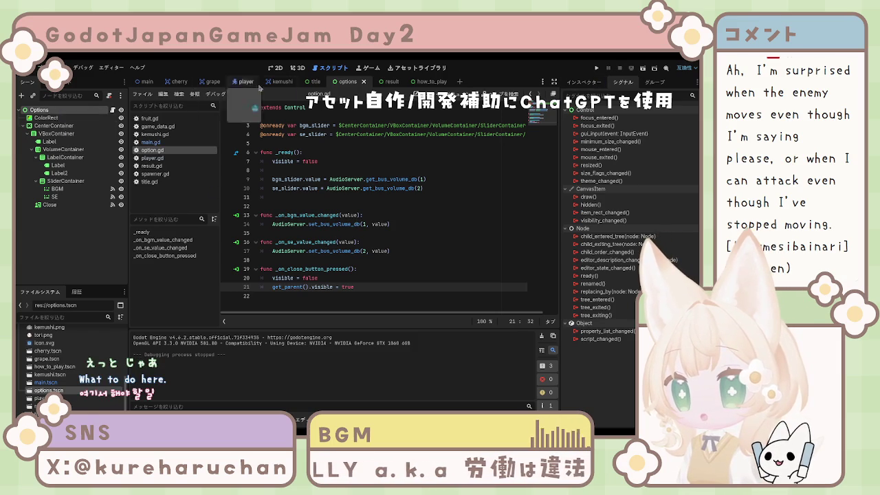
click(315, 81)
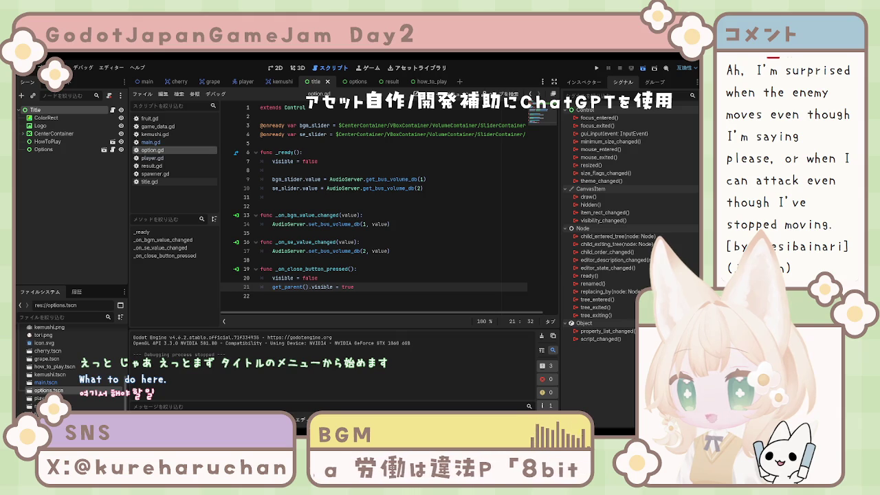
Step: Run the game, pause with Esc and resume from the pause menu twice, then stop and relaunch
key(F5)
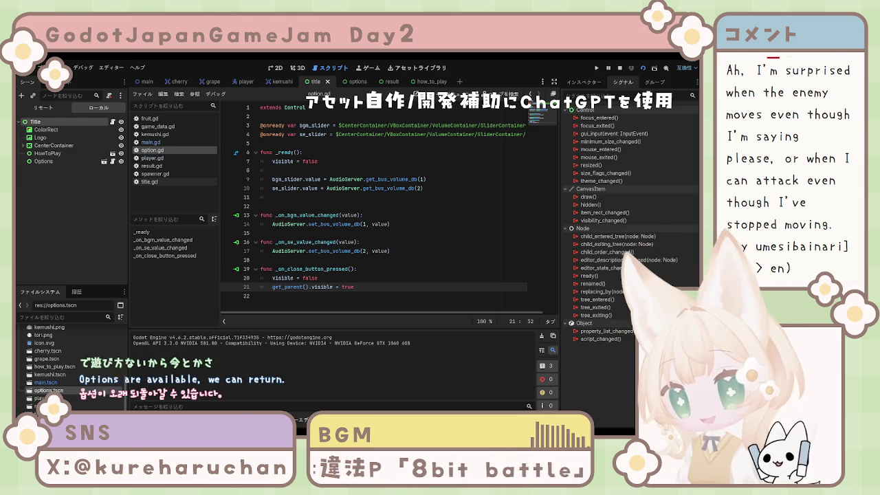
key(F5)
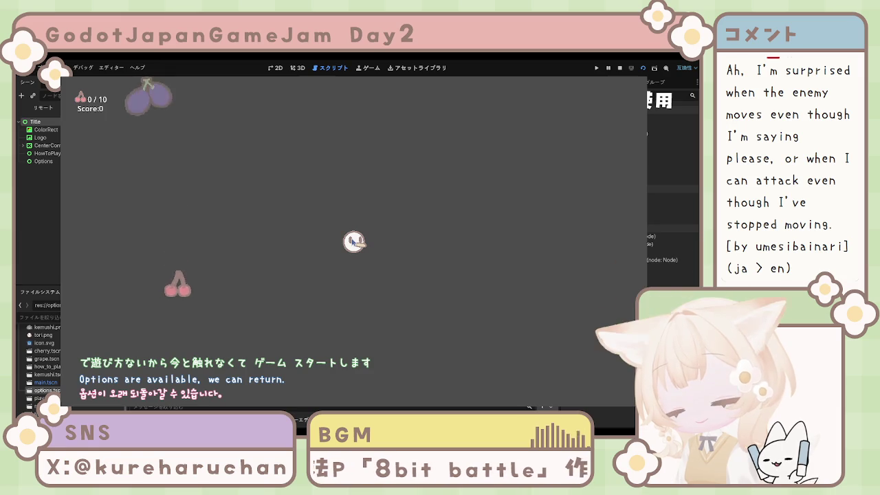
key(Escape)
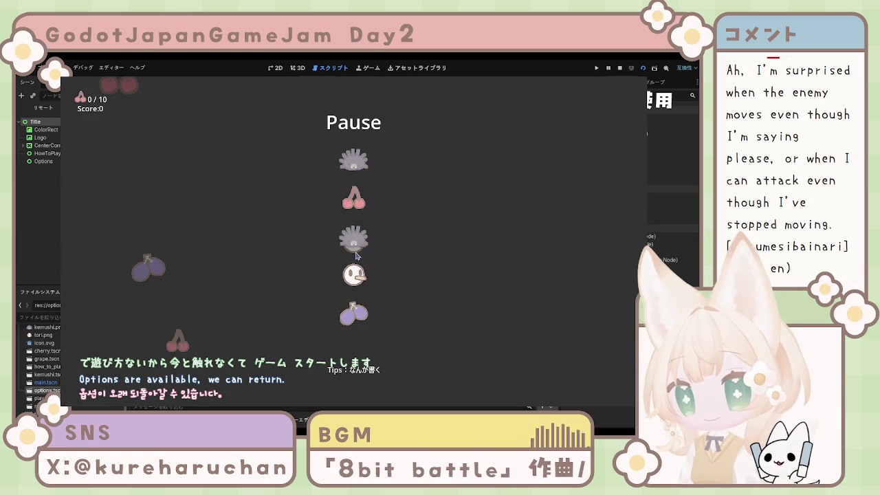
click(360, 162)
key(Escape)
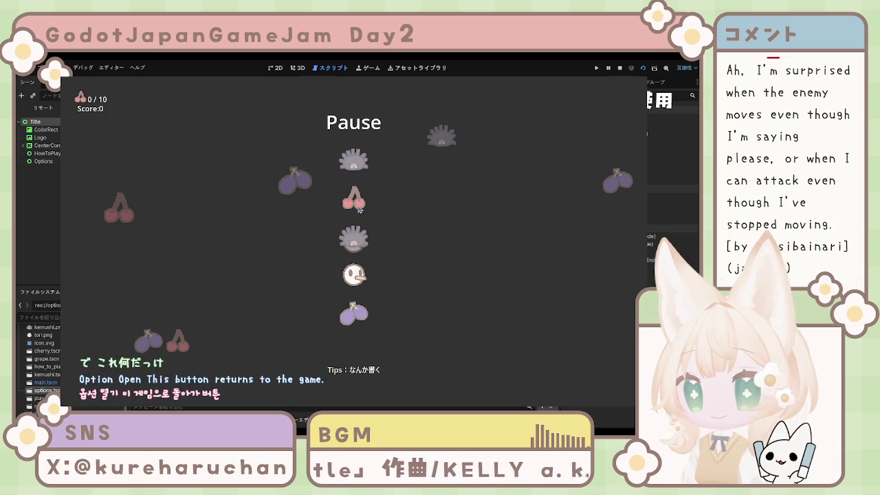
click(353, 240)
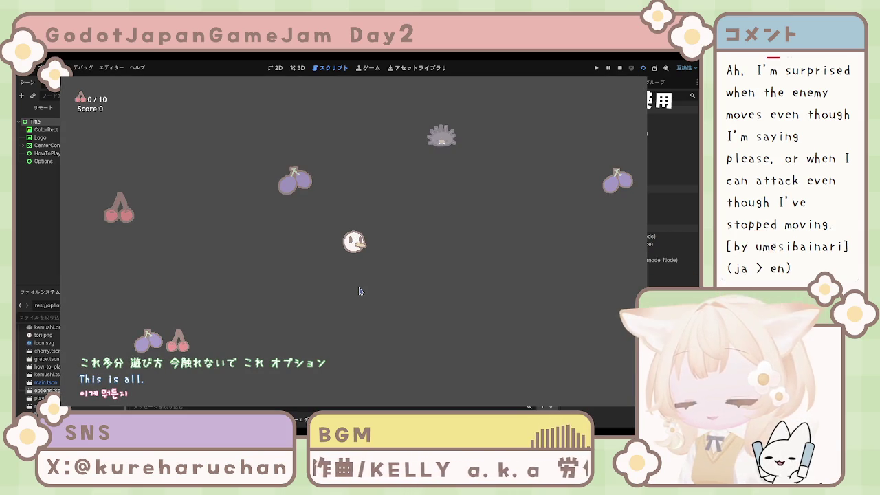
key(F8)
click(643, 68)
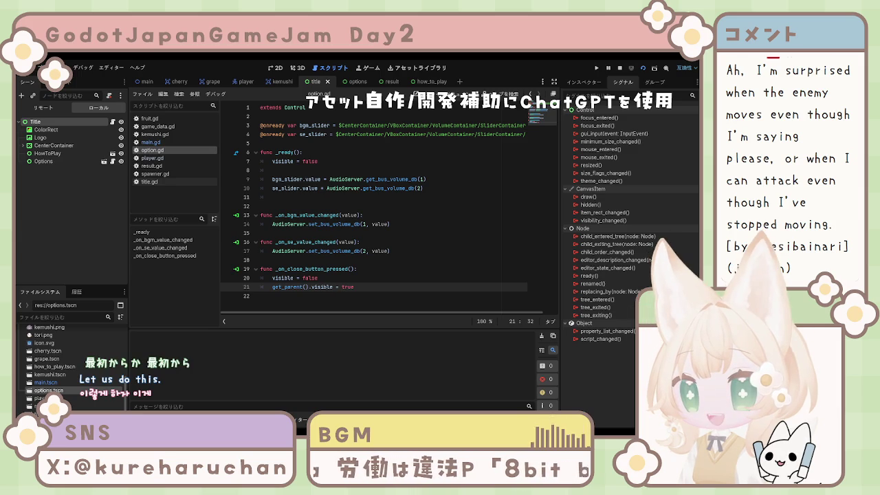
key(F5)
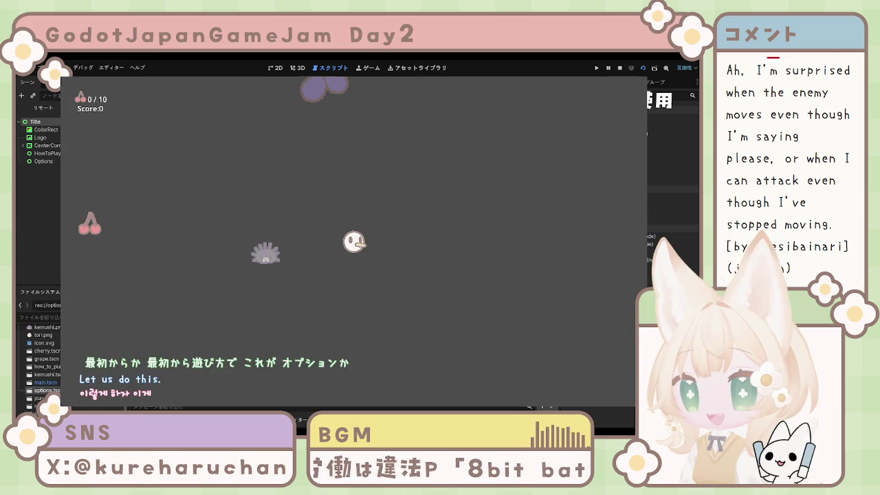
key(F8)
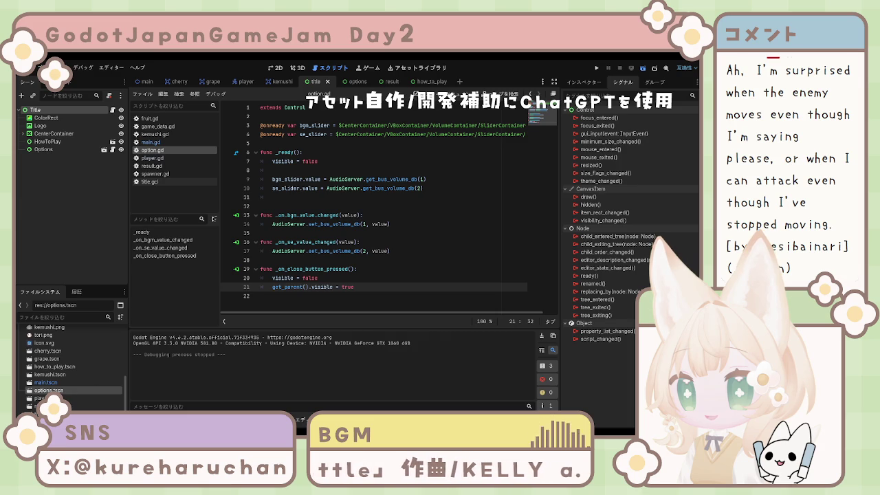
key(F5)
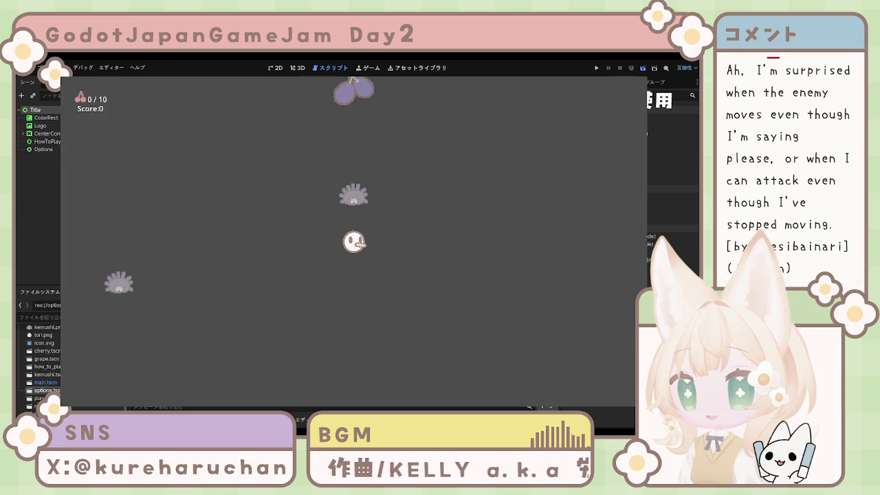
key(F8)
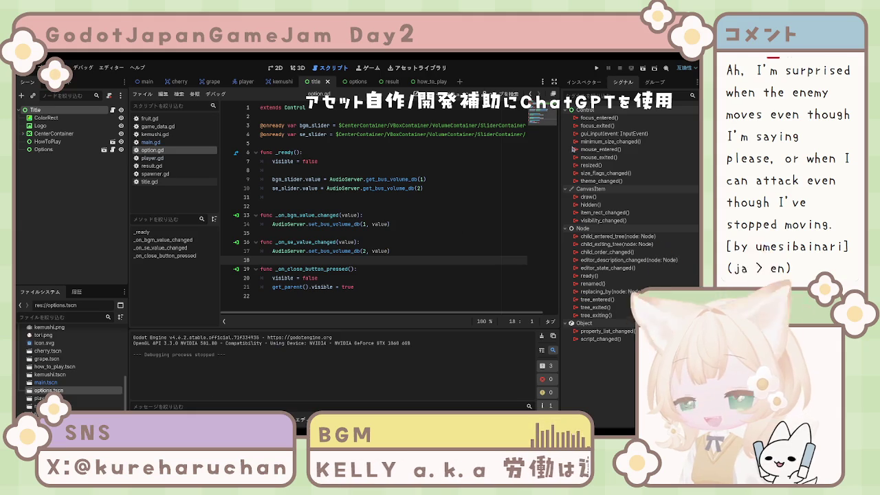
Step: Run the game once as a test, then stop it
click(411, 224)
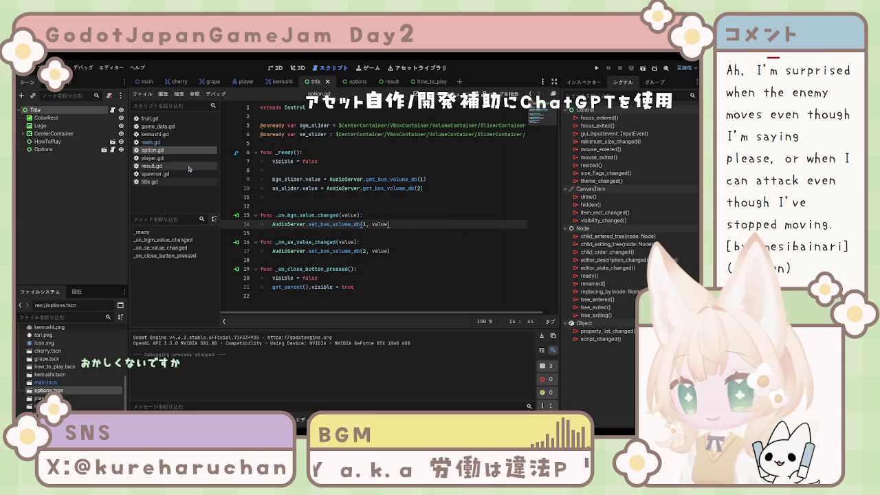
click(643, 67)
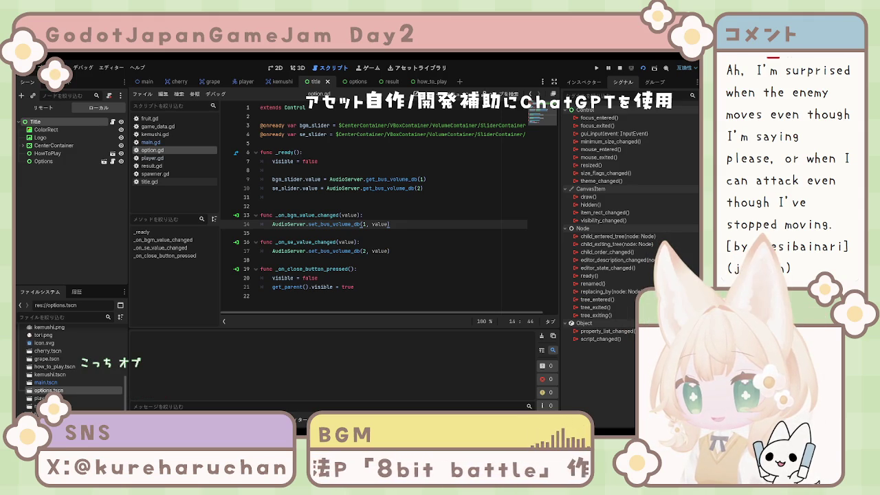
key(F8)
Step: Open the Main scene and its main.gd script in the script editor
click(357, 242)
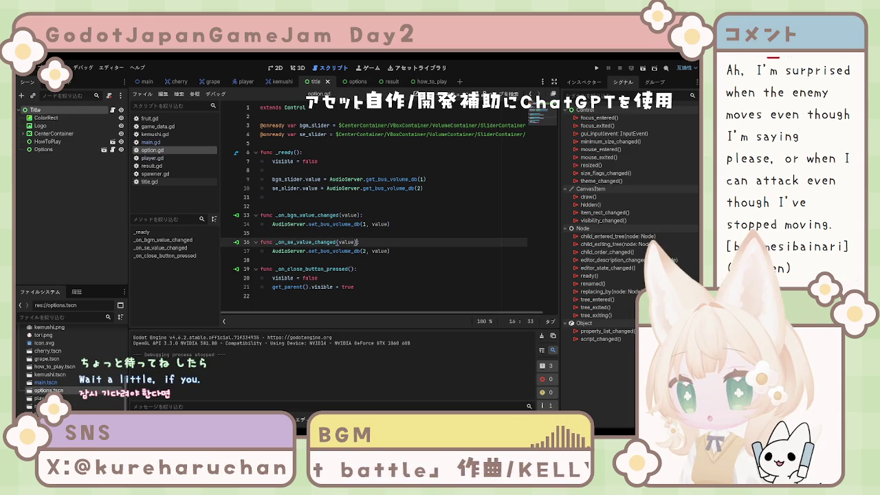
click(151, 83)
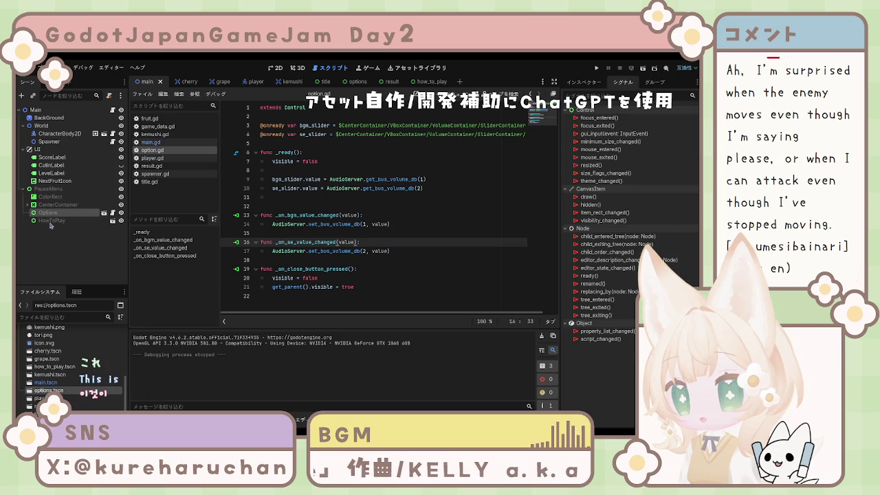
click(315, 204)
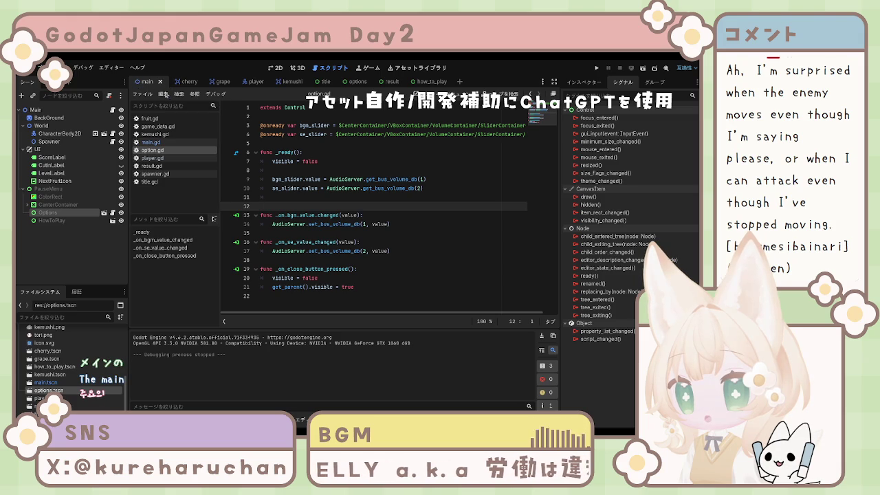
click(151, 142)
click(342, 161)
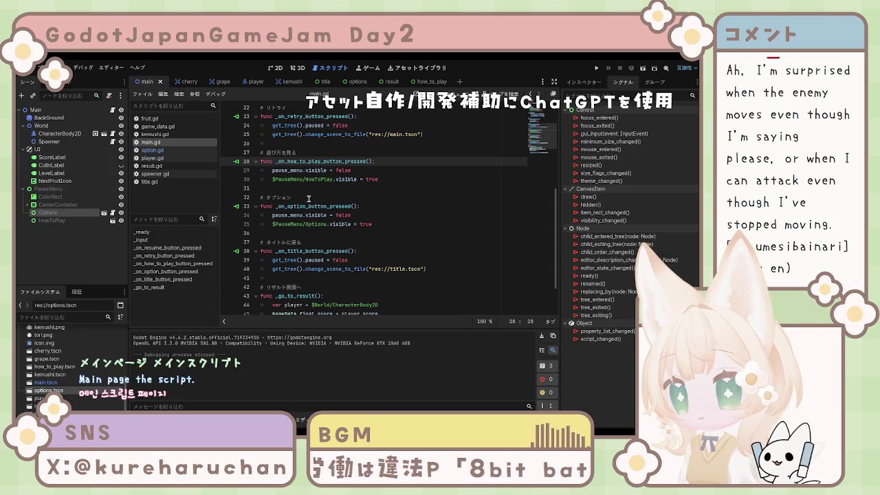
click(365, 199)
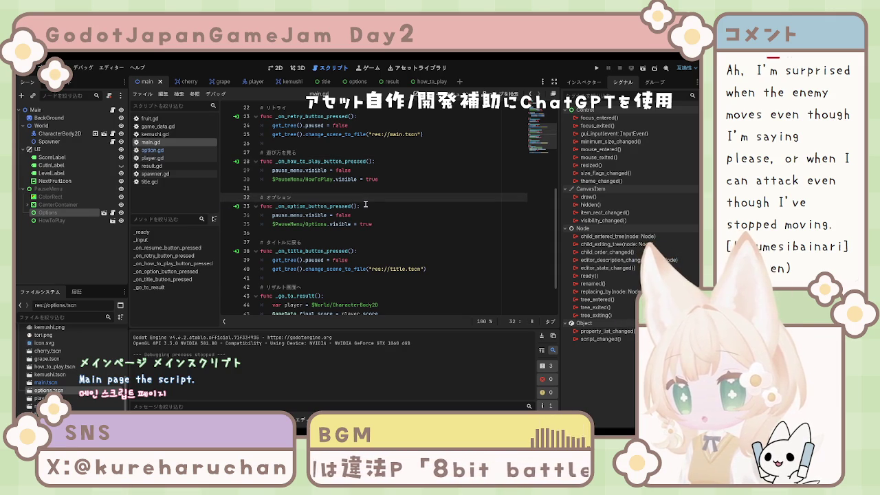
scroll(338, 206, up, 1)
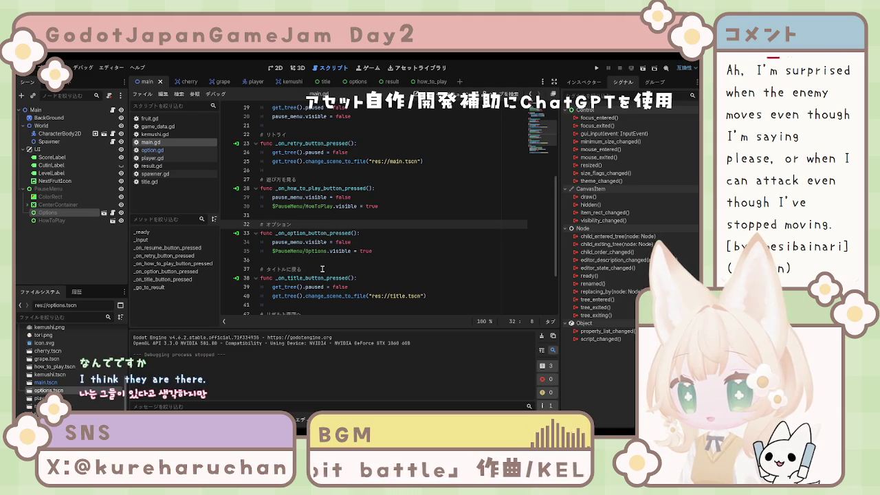
scroll(321, 269, up, 6)
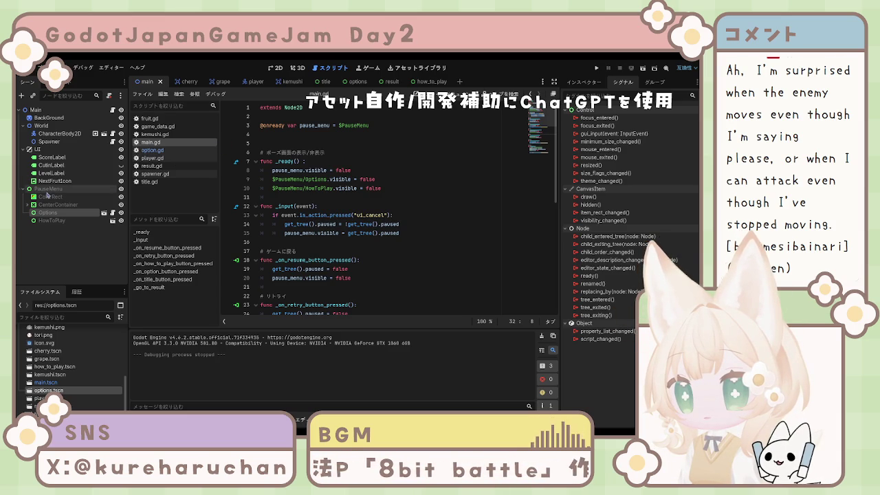
scroll(301, 185, down, 3)
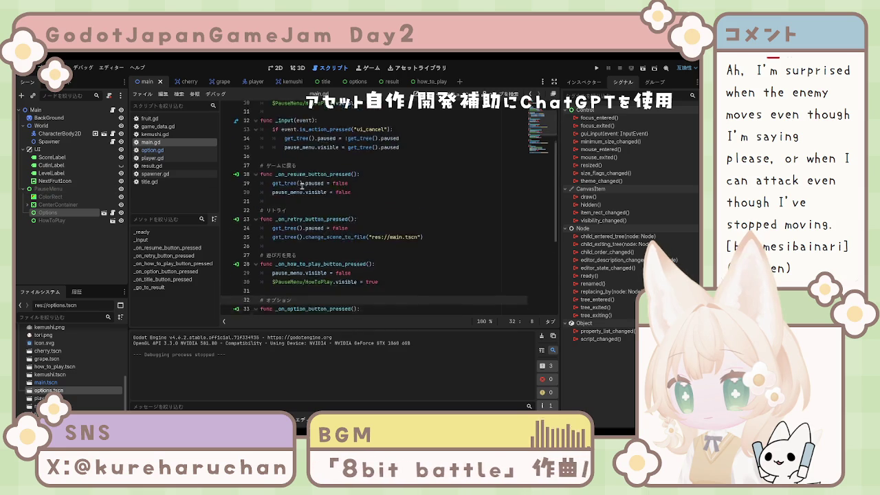
scroll(301, 185, down, 3)
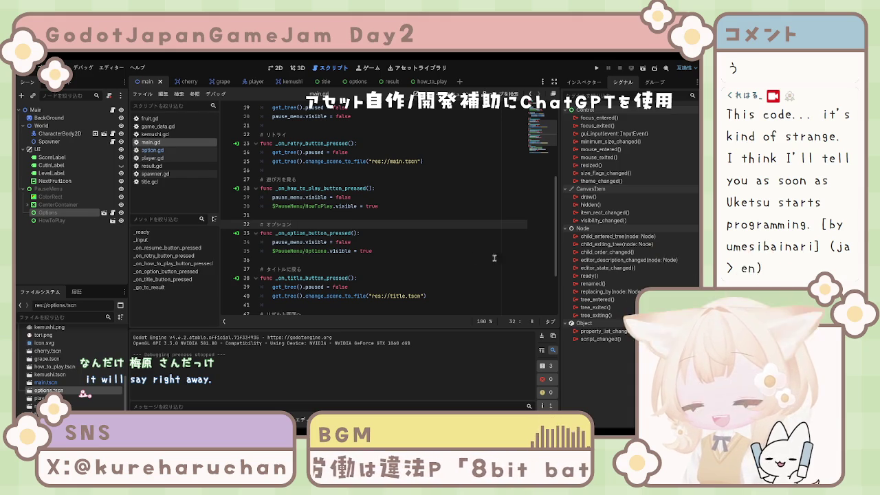
click(426, 244)
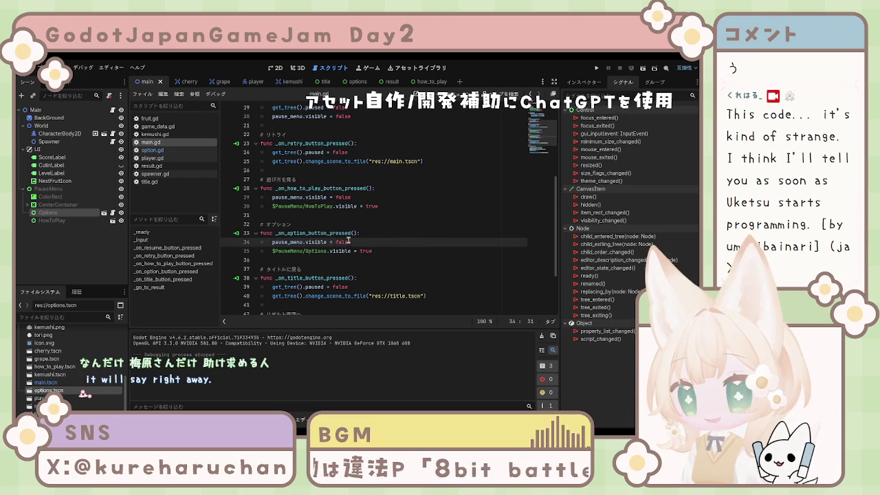
scroll(347, 237, down, 2)
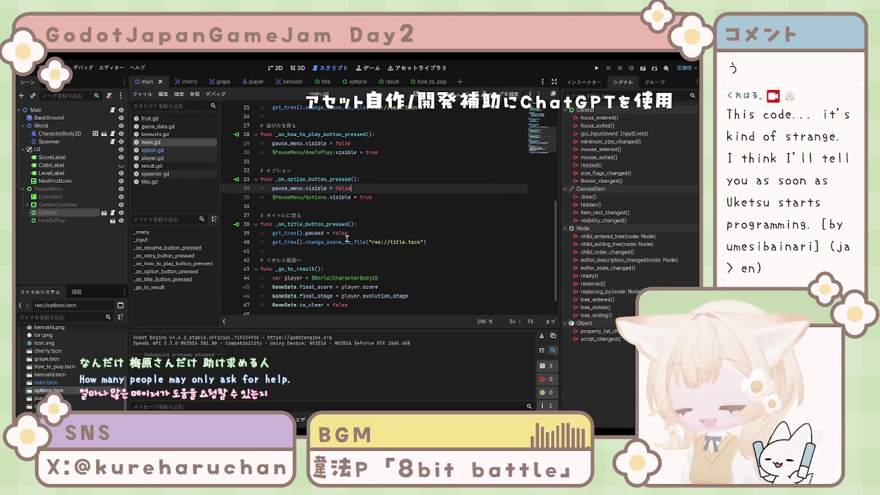
click(279, 252)
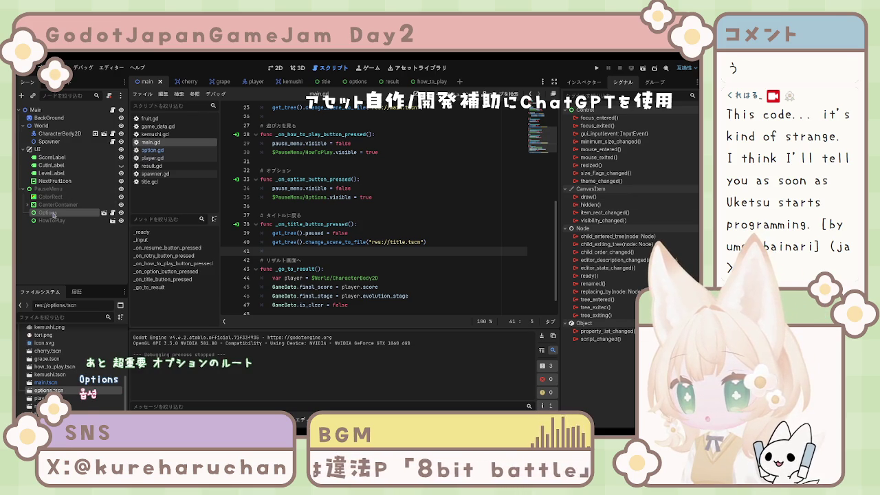
click(583, 84)
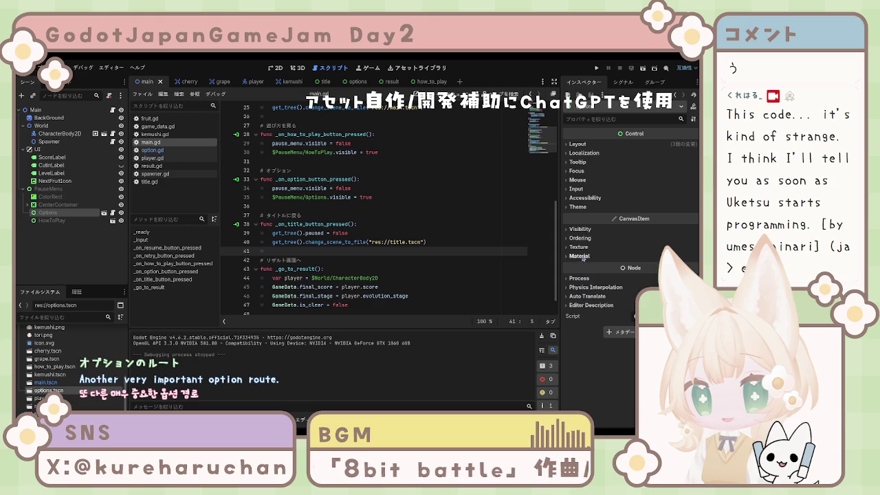
Step: Set Process Mode to When Paused on both Options and HowToPlay, then run the game
click(584, 279)
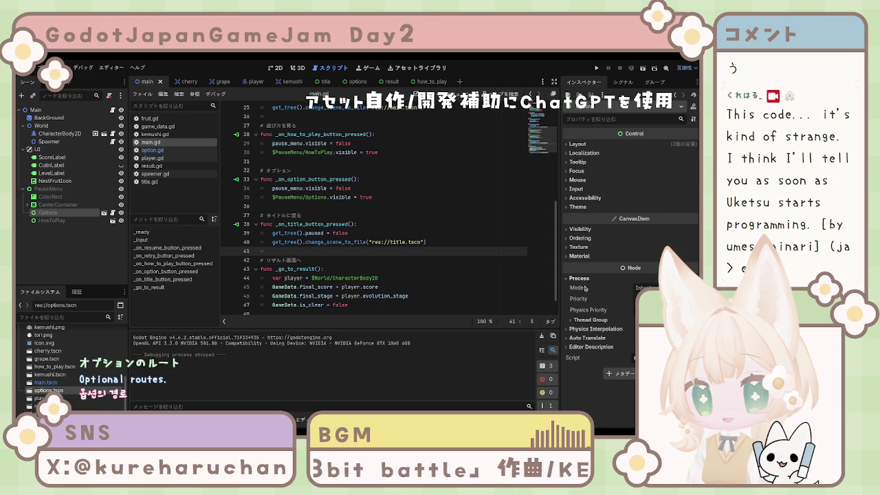
click(660, 323)
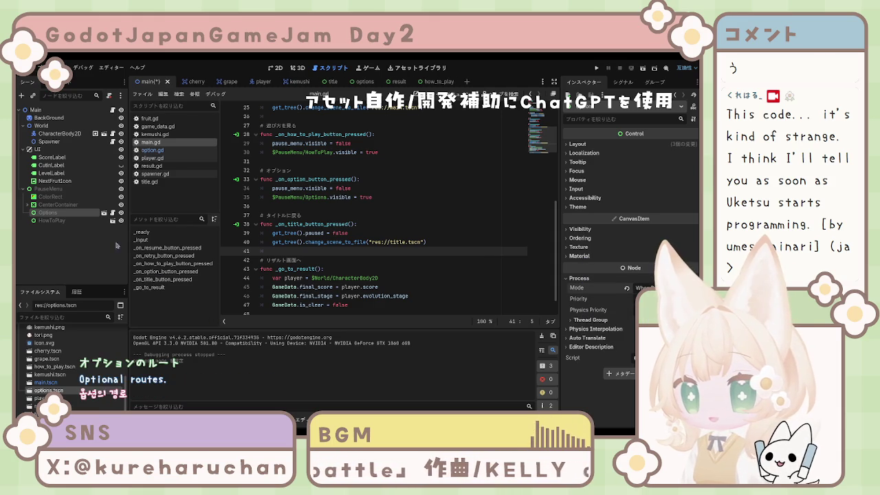
click(60, 221)
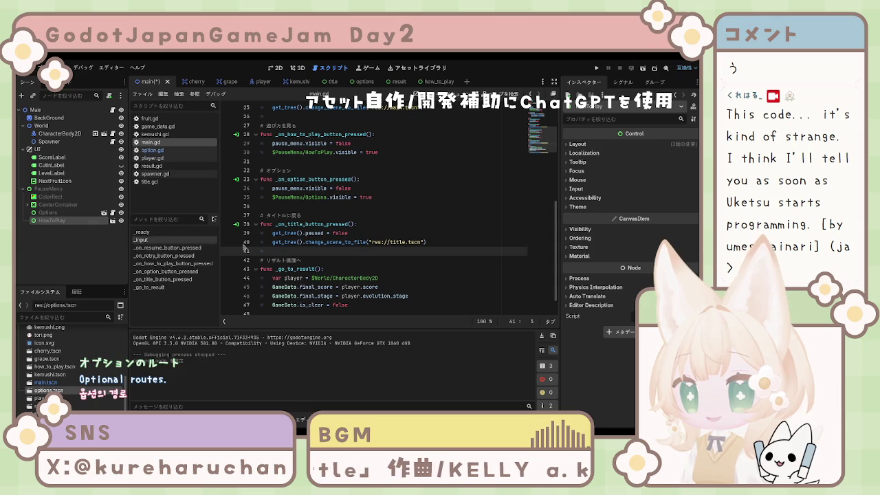
click(578, 278)
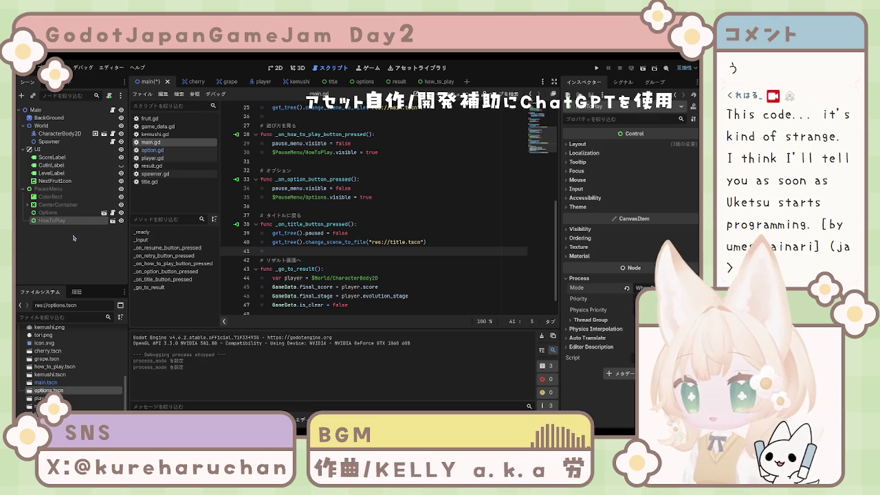
click(69, 254)
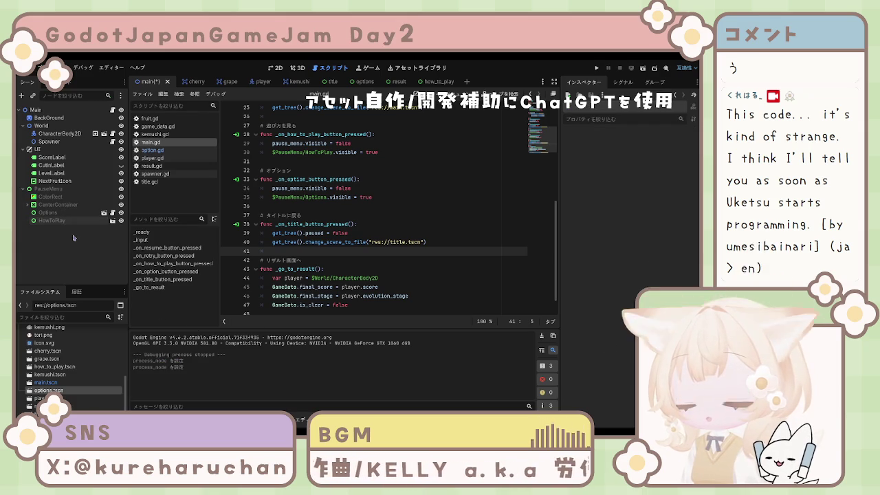
click(643, 70)
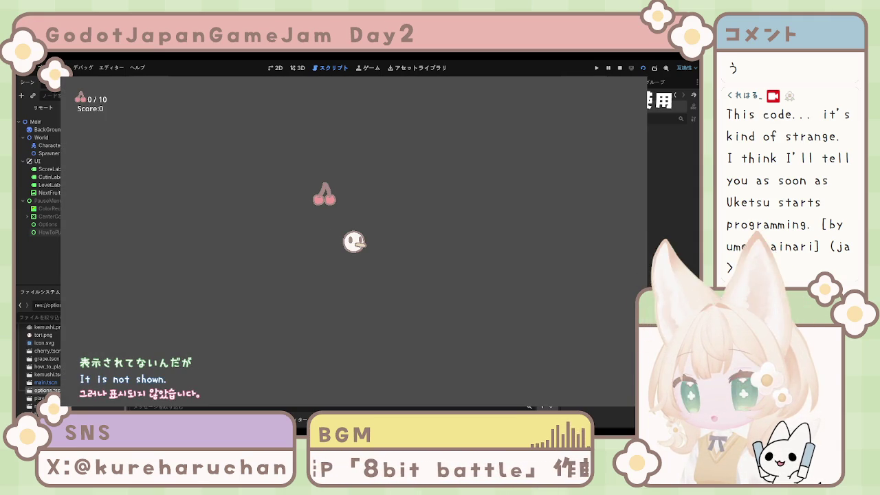
Step: Stop the game and reparent HowToPlay and Options directly under Main, below PauseMenu, with Options last
key(F8)
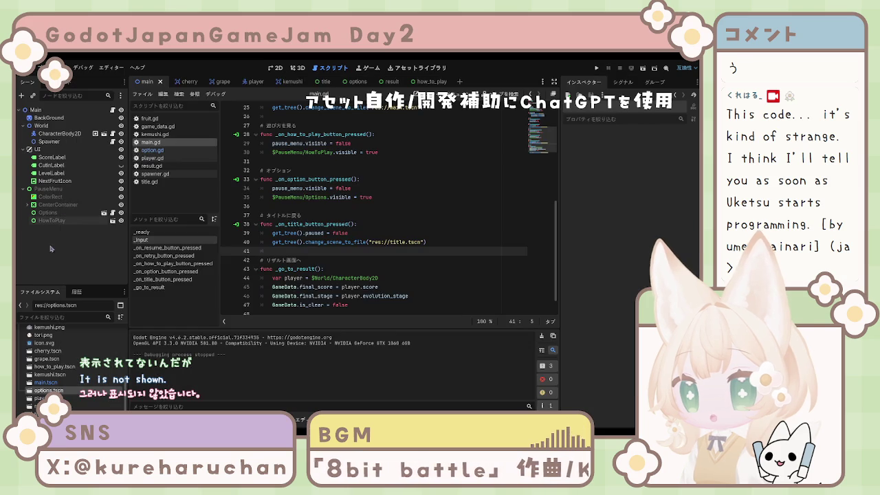
mouse_move(50, 217)
mouse_down()
mouse_move(20, 225)
mouse_move(41, 186)
mouse_up()
mouse_move(52, 224)
mouse_down()
mouse_move(49, 201)
mouse_move(31, 191)
mouse_move(35, 103)
mouse_move(31, 115)
mouse_up()
drag(50, 197, 39, 123)
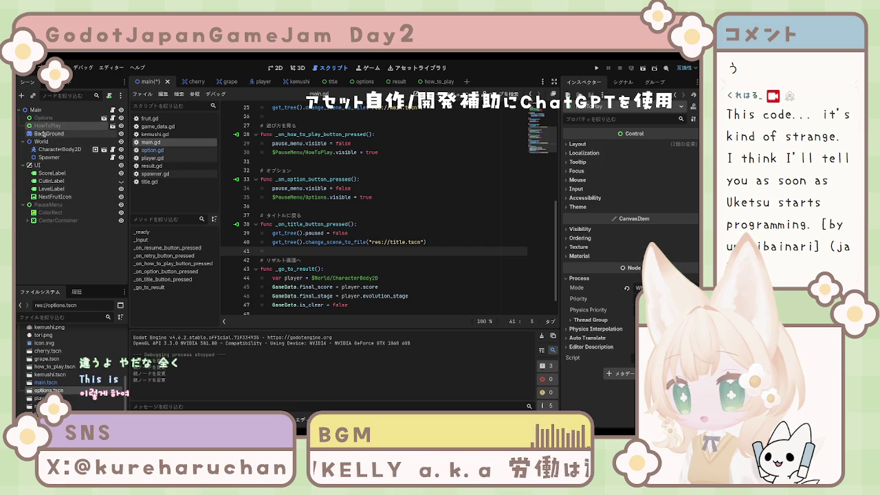
click(24, 189)
drag(41, 127, 38, 198)
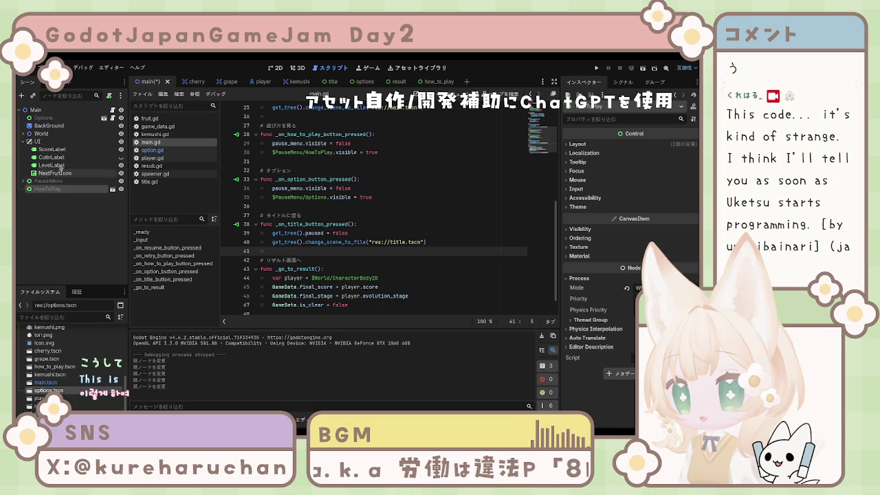
mouse_move(50, 122)
mouse_down()
mouse_move(53, 202)
mouse_move(52, 194)
mouse_up()
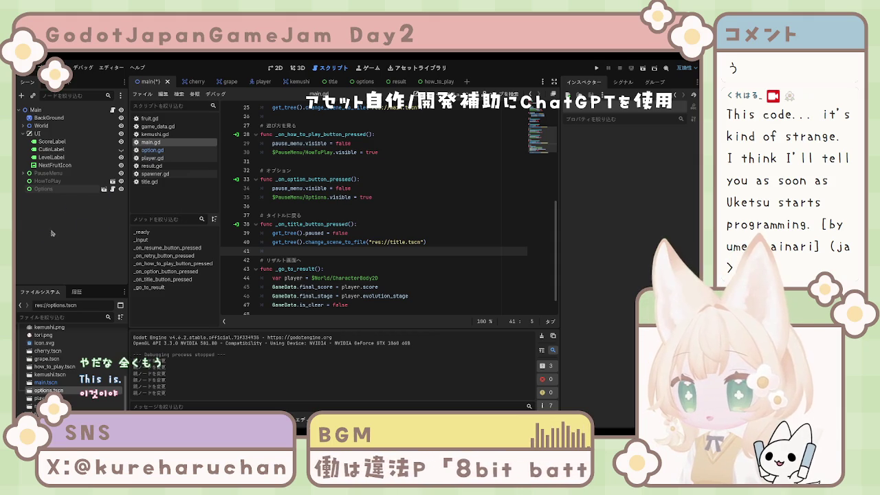
Step: In the Options and HowToPlay show handlers, shorten the node paths to $Options and $HowToPlay
click(304, 197)
key(BackSpace)
key(BackSpace)
key(BackSpace)
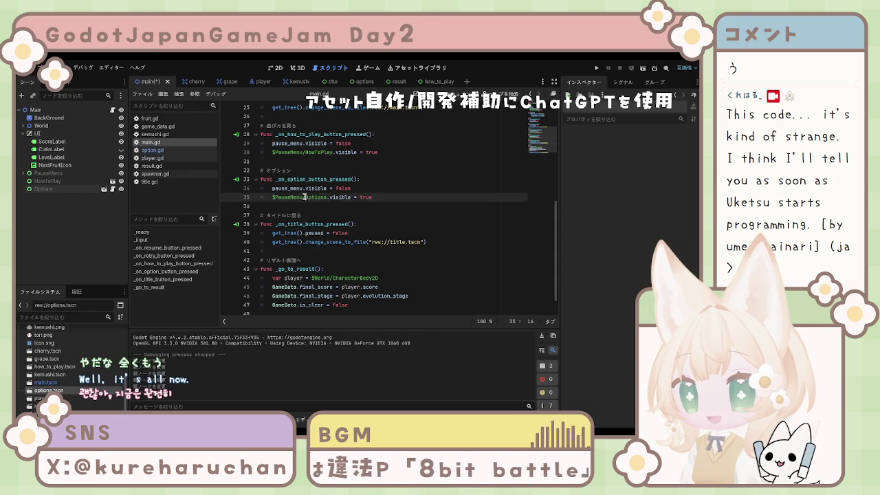
click(308, 152)
key(BackSpace)
key(BackSpace)
key(BackSpace)
scroll(316, 195, up, 6)
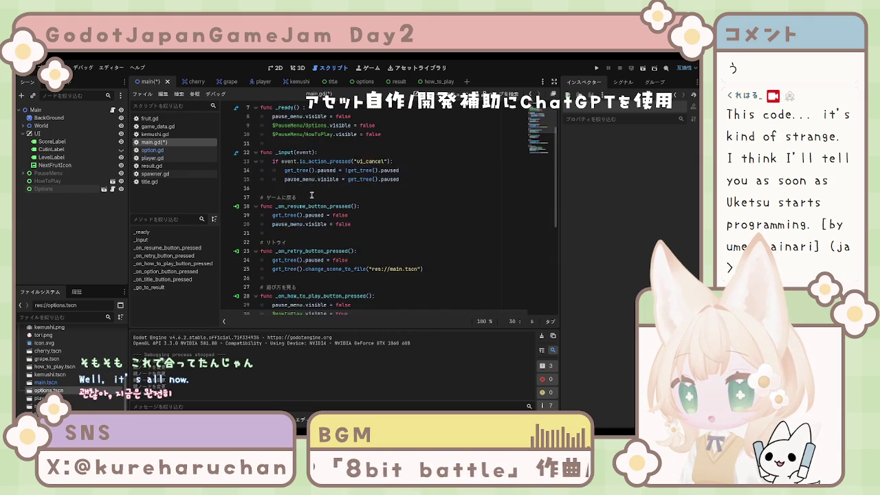
scroll(315, 195, up, 2)
Step: Shorten the startup hide paths to $HowToPlay and $Options, save main.gd, and run the game
click(305, 187)
key(BackSpace)
key(BackSpace)
key(BackSpace)
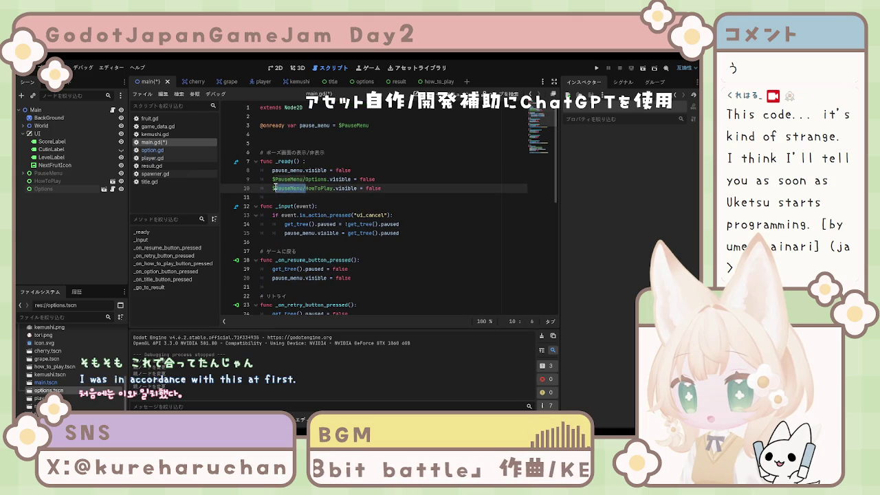
click(300, 179)
key(BackSpace)
key(BackSpace)
key(BackSpace)
key(ctrl+s)
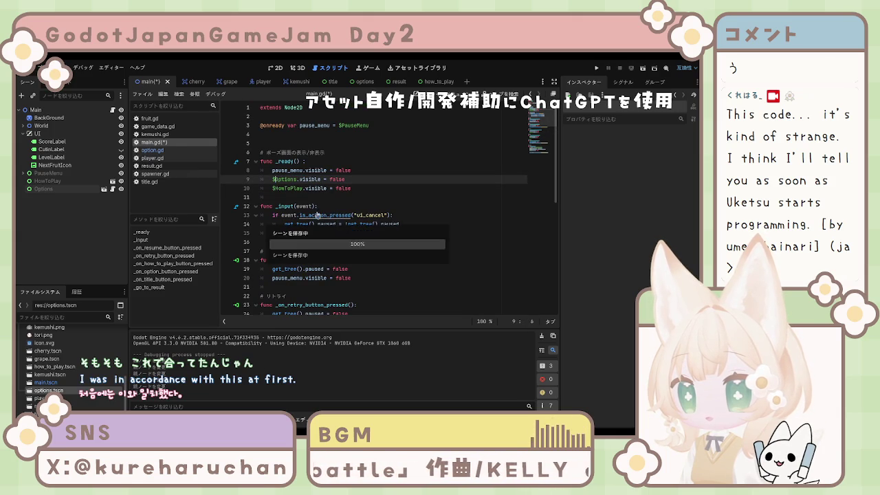
click(595, 69)
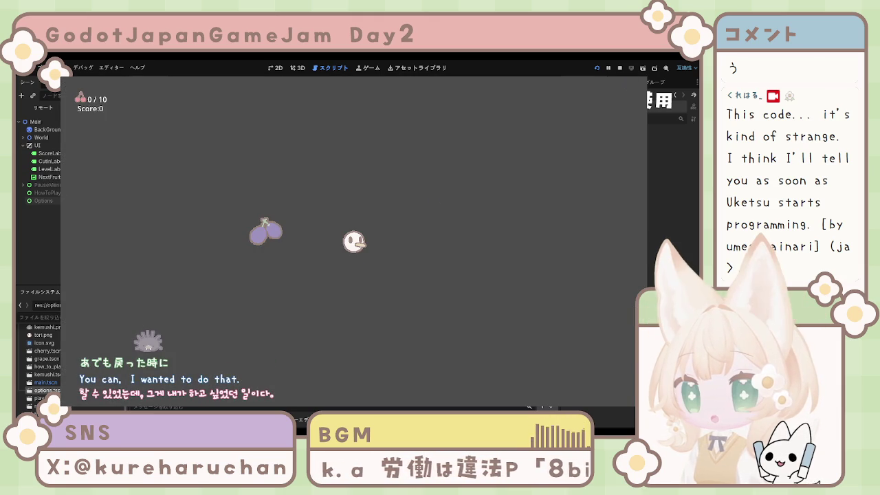
Step: Stop the game, review the get_parent() call on line 21 of option.gd, and run again
key(F8)
click(376, 246)
scroll(366, 244, down, 7)
click(350, 81)
scroll(305, 192, down, 1)
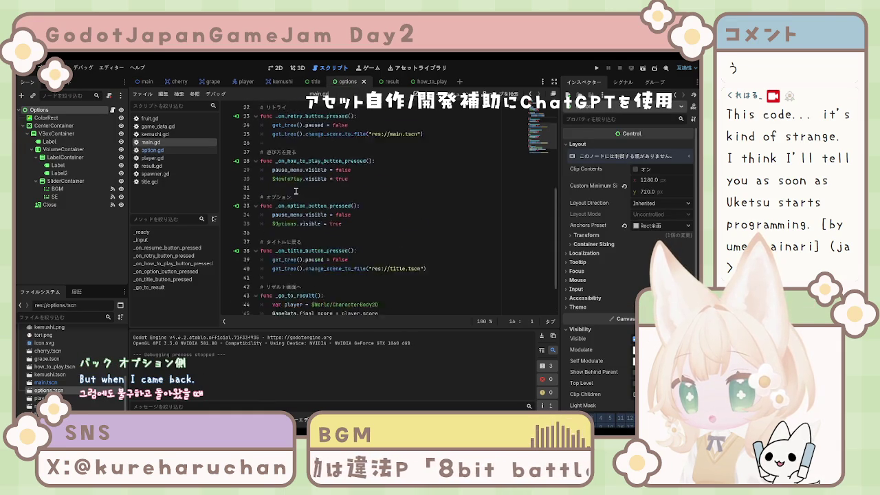
click(152, 150)
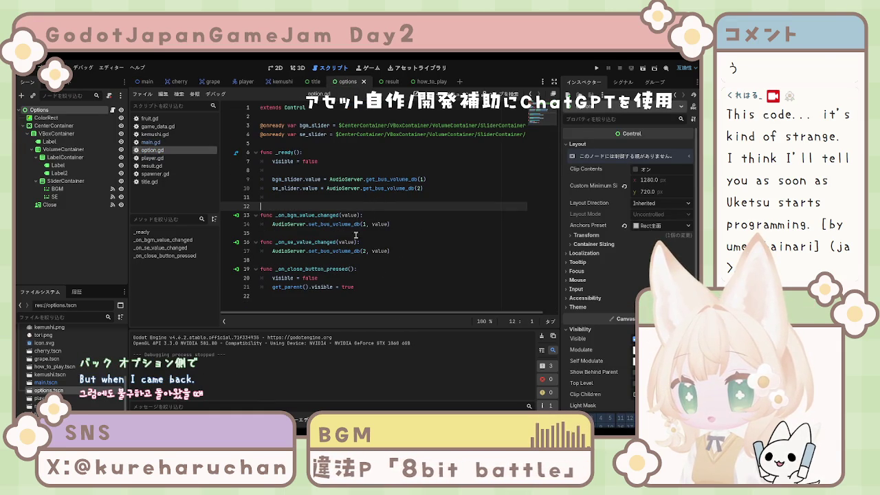
click(339, 287)
click(304, 286)
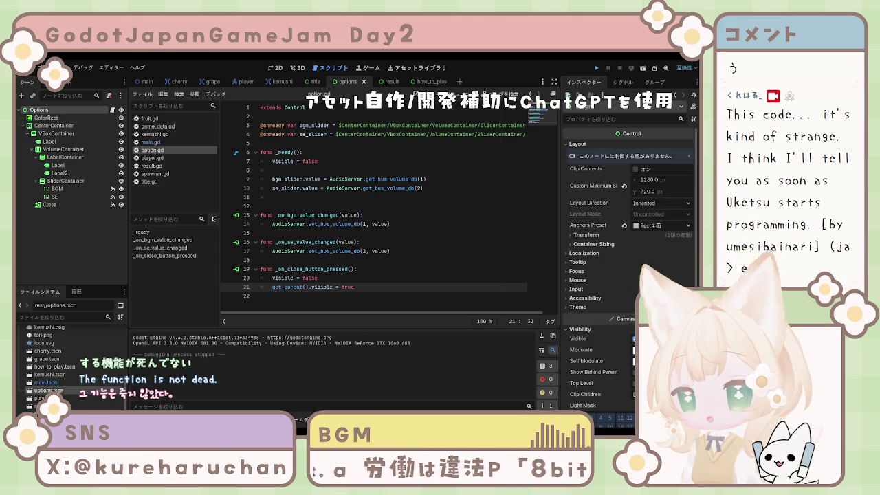
key(F5)
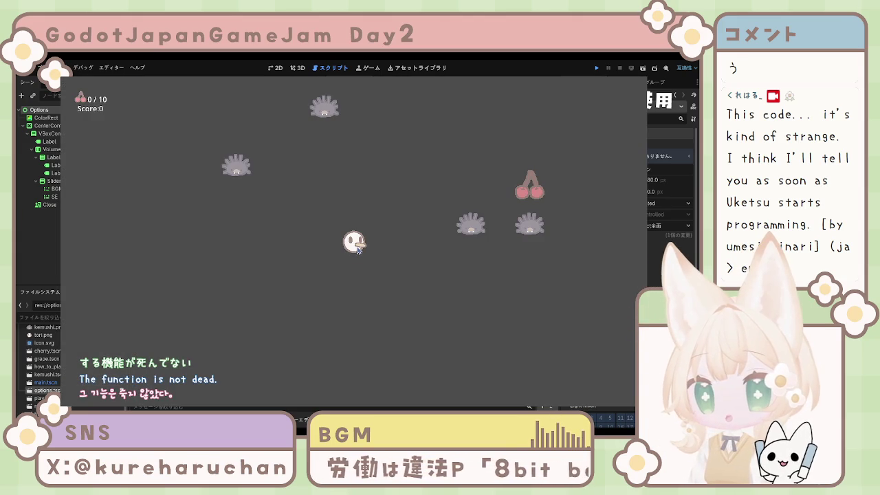
Step: Stop the test run, returning to option.gd in the script editor
key(F8)
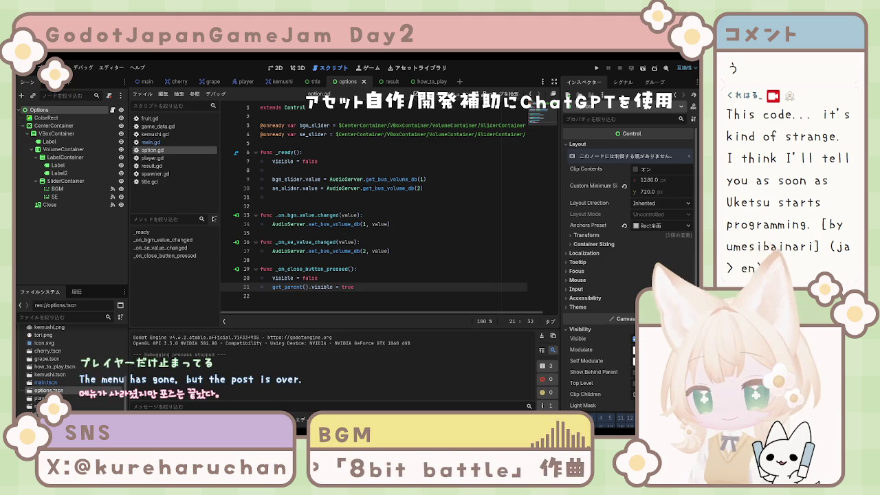
Step: Review the sound-effect volume handler in option.gd and the how-to-play handler in main.gd
click(359, 242)
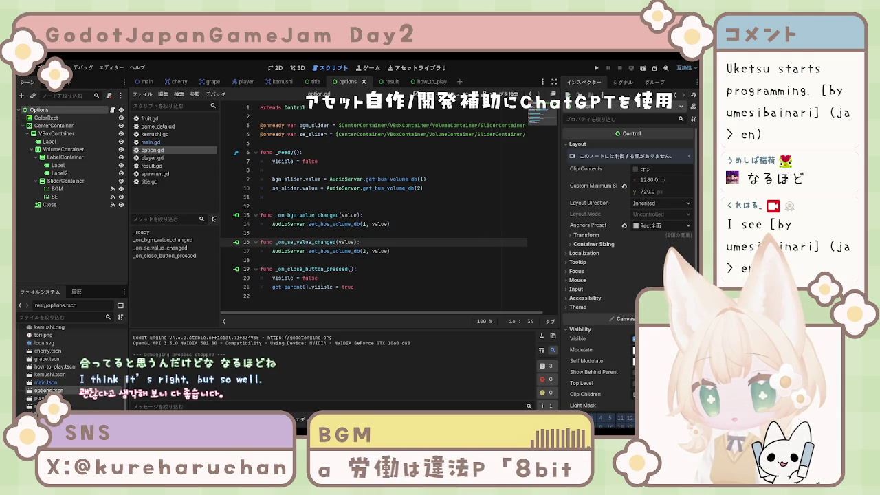
key(ctrl+a)
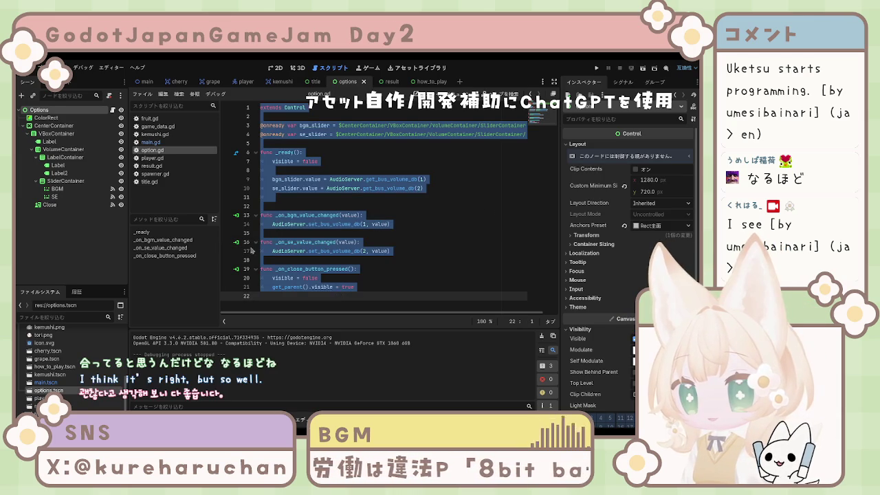
click(151, 141)
click(322, 216)
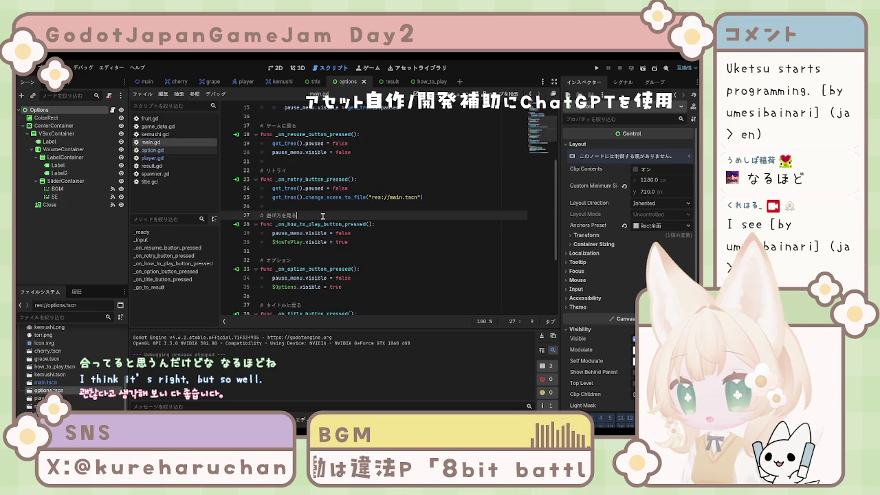
scroll(322, 216, down, 5)
Step: Glance through result.gd, player.gd and option.gd, then select all of main.gd's code
click(151, 166)
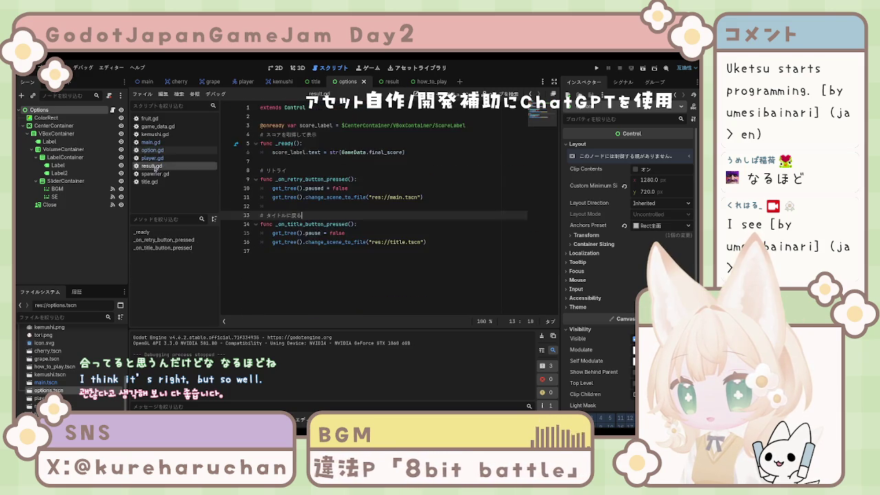
click(152, 157)
scroll(392, 210, down, 10)
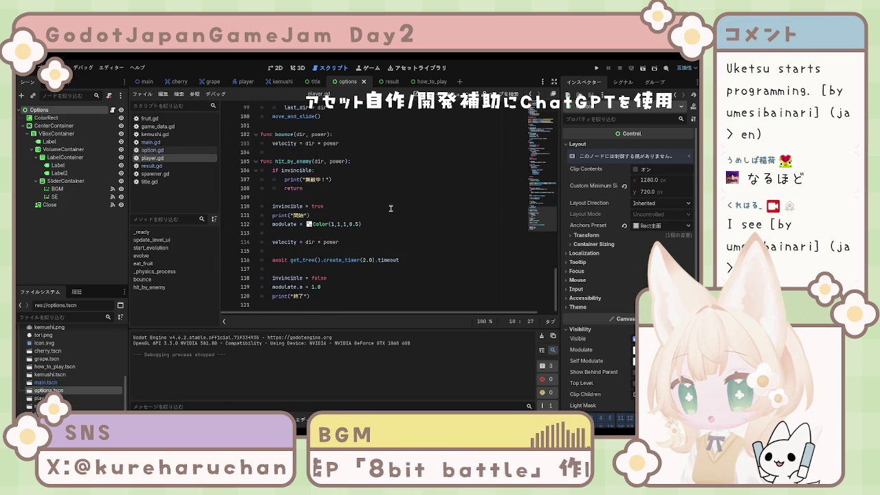
scroll(310, 200, up, 5)
click(152, 150)
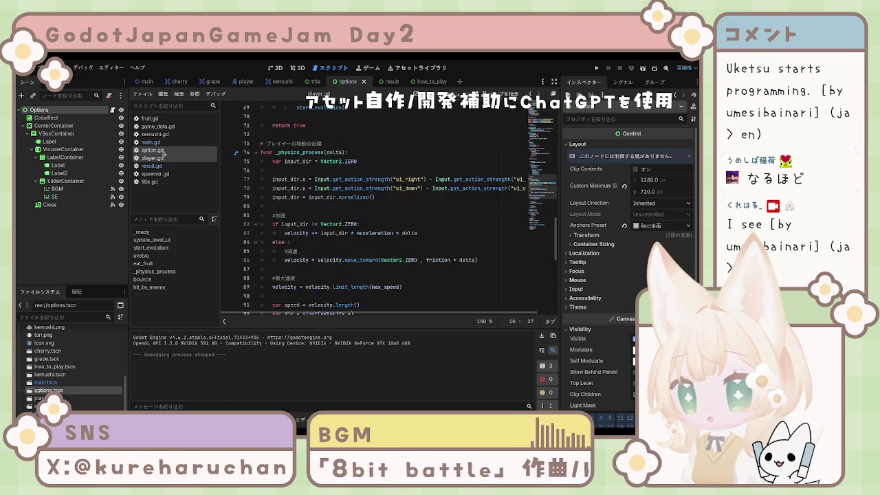
click(292, 198)
click(151, 142)
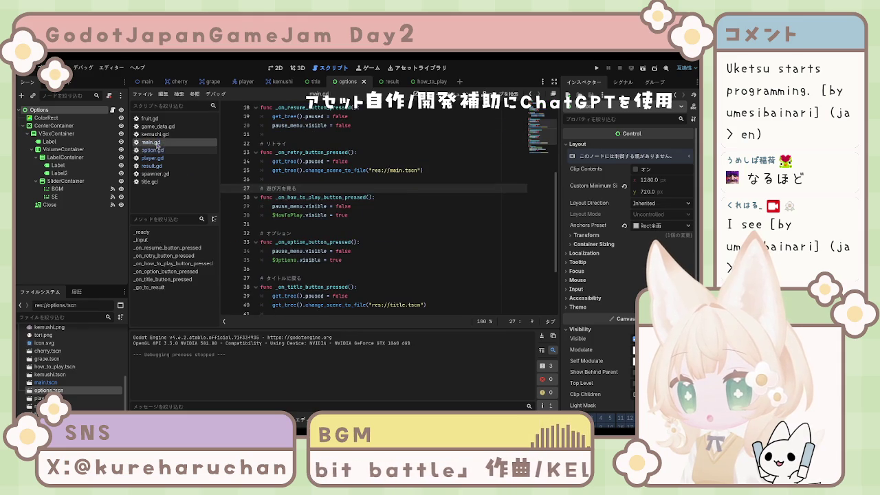
scroll(385, 223, down, 3)
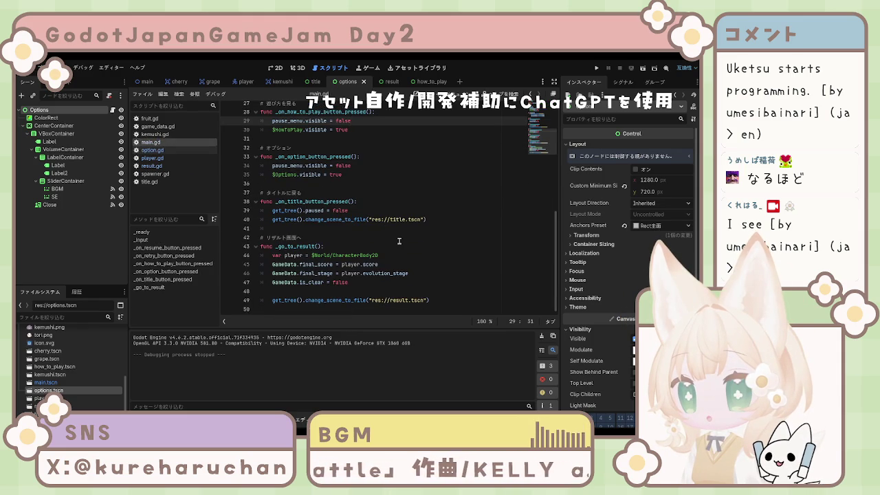
key(ctrl+a)
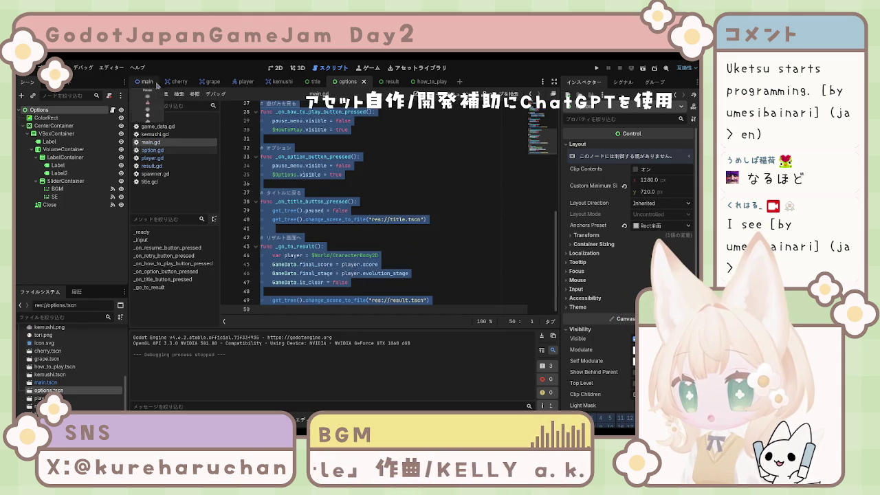
click(158, 83)
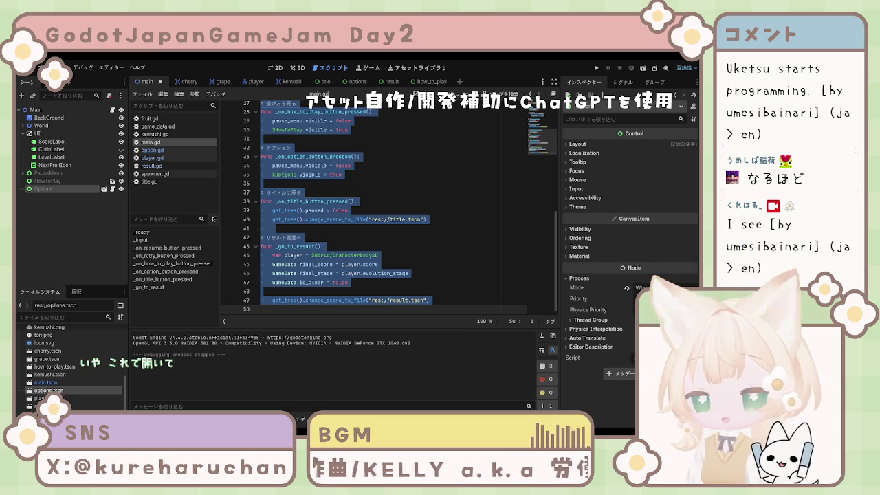
click(68, 211)
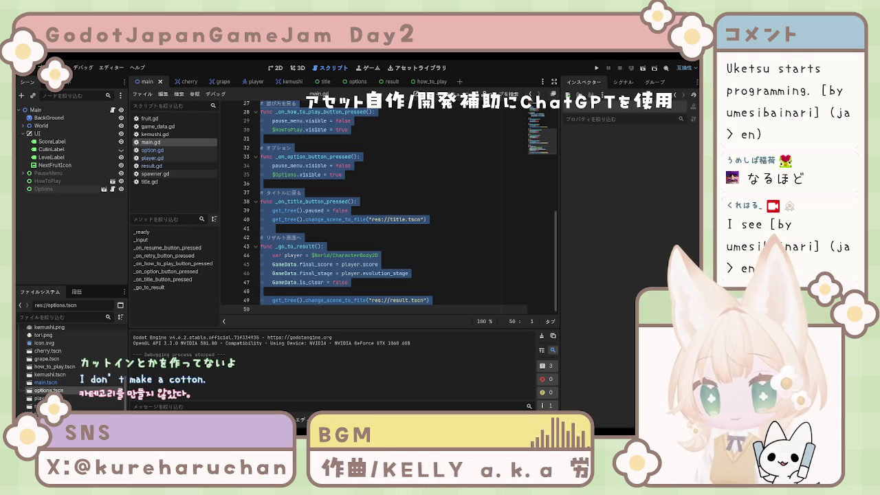
click(357, 255)
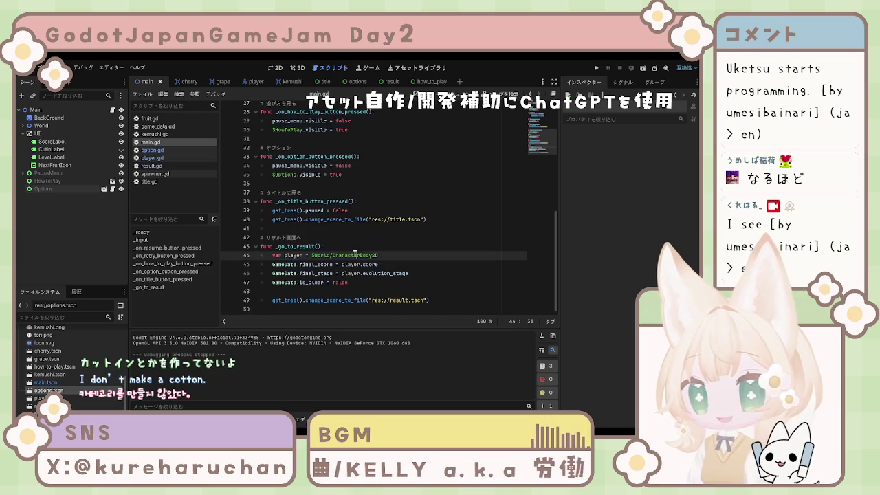
click(357, 82)
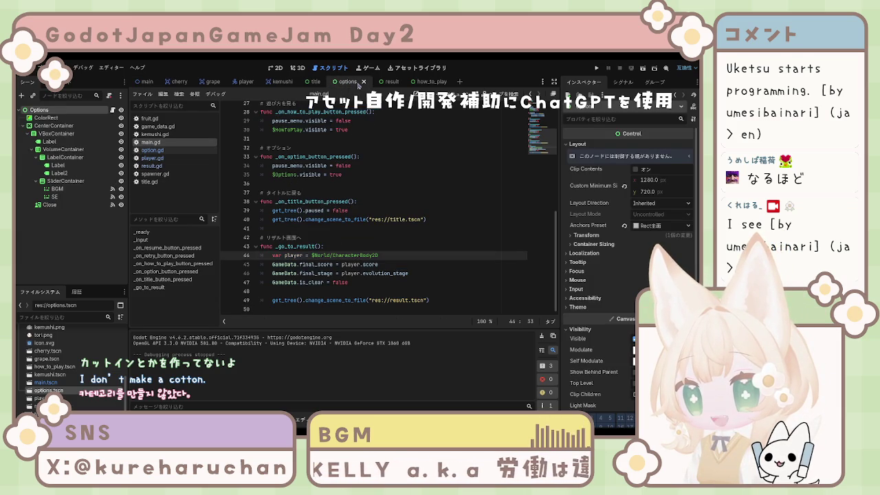
Step: Delete line 21 'get_parent().visible = true' from option.gd's close handler, leaving blank lines after it
click(153, 149)
click(272, 197)
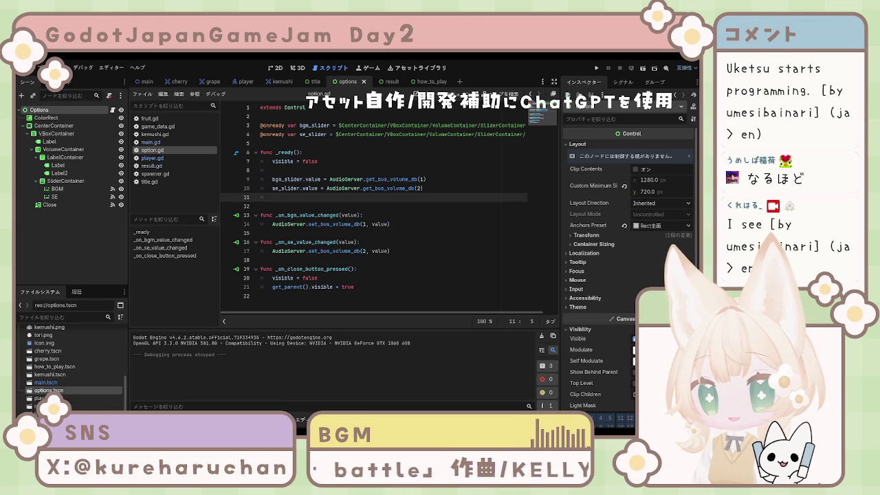
drag(354, 287, 272, 286)
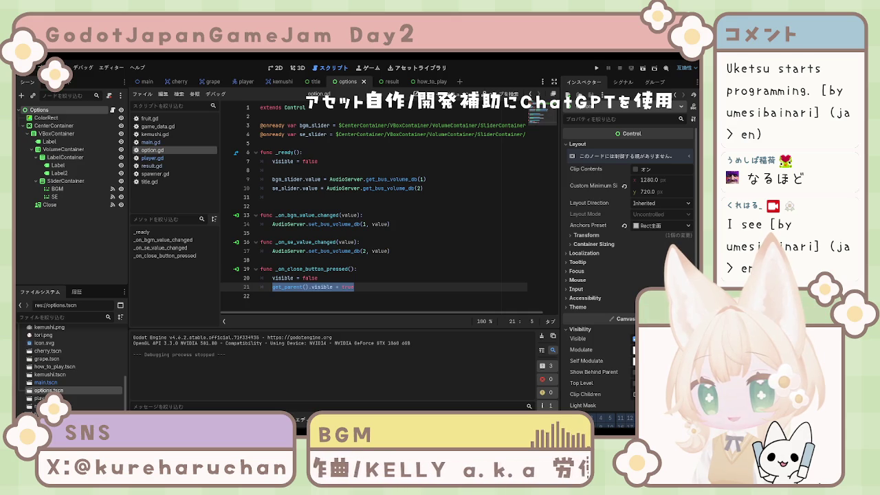
click(358, 287)
triple_click(357, 287)
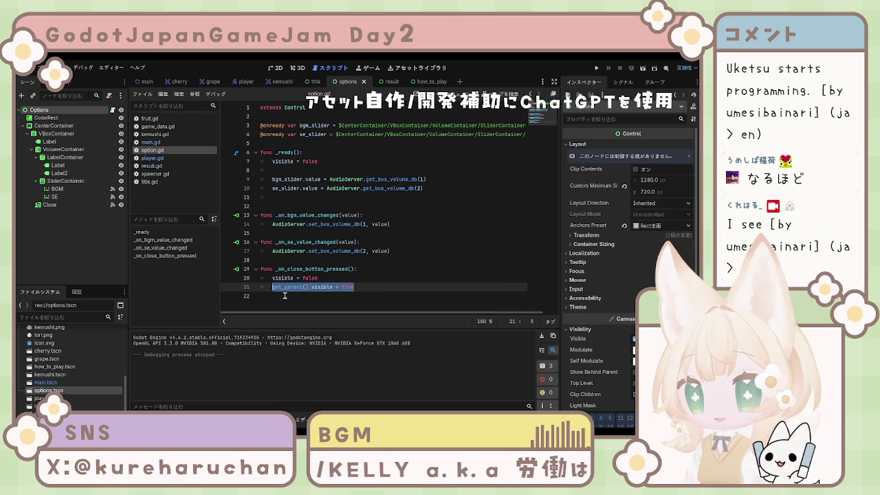
key(BackSpace)
key(BackSpace)
key(Return)
key(Return)
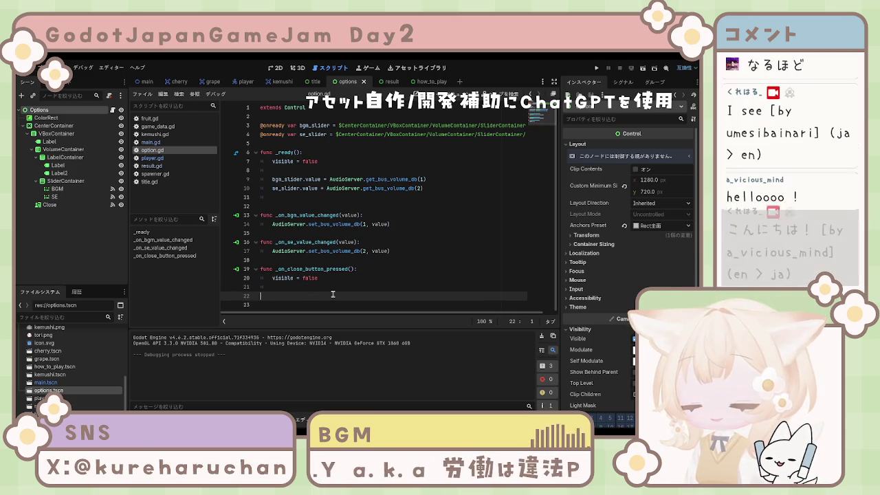
Step: Paste close_options and close_how_to_play into option.gd and save, then undo after pause_menu errors
text(func close_options():  	$Options.visible = false 	pause_menu.visible = true  func close_how_to_play():  	$HowToPlay.visible = false 	pause_menu.visible = true)
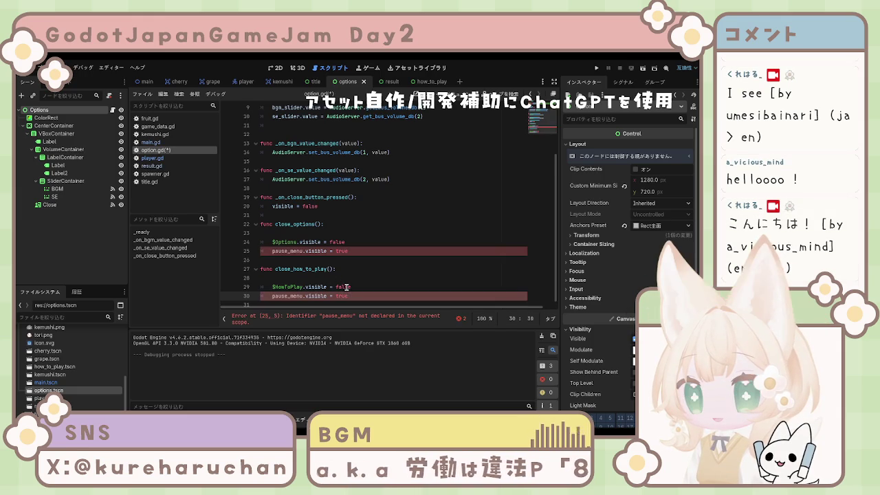
key(ctrl+s)
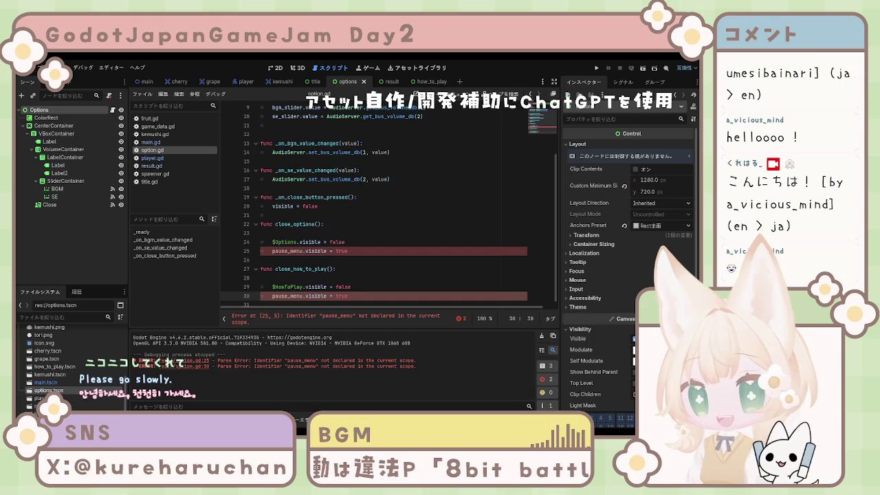
click(358, 244)
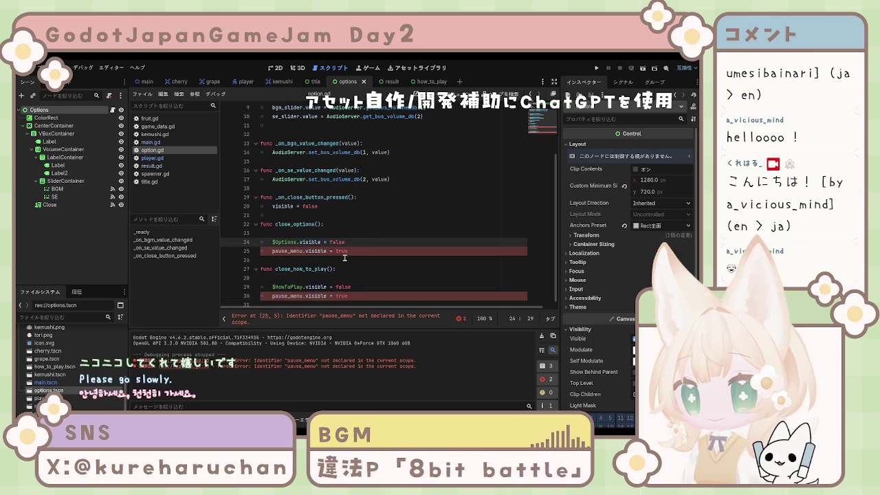
scroll(347, 261, up, 3)
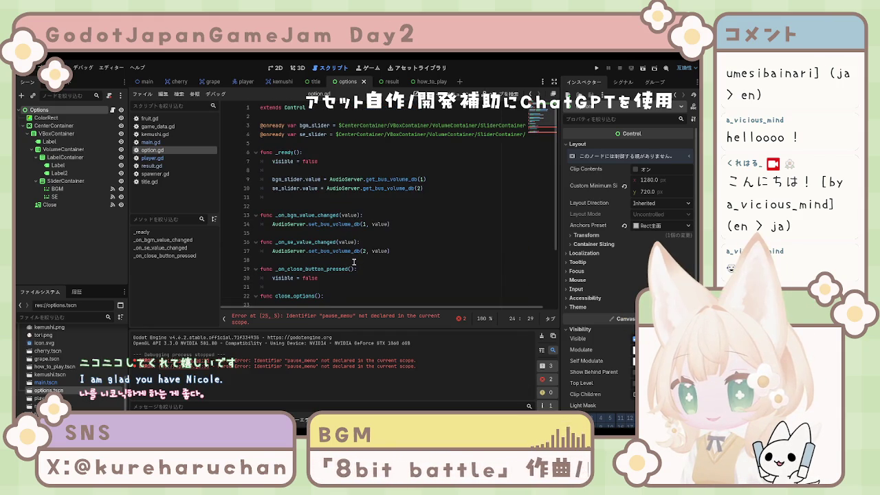
scroll(354, 262, down, 3)
key(ctrl+z)
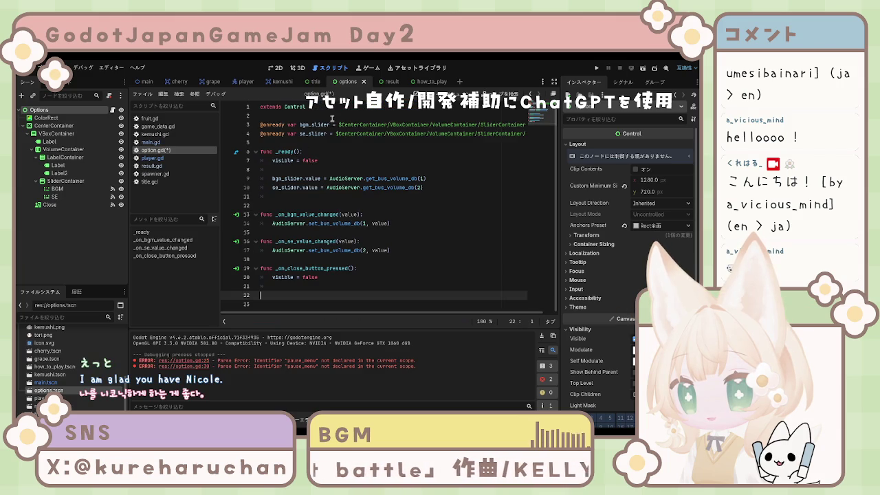
Step: Return to main.gd and inspect the result-scene loading around line 48 in _go_to_result
click(150, 141)
scroll(339, 234, down, 1)
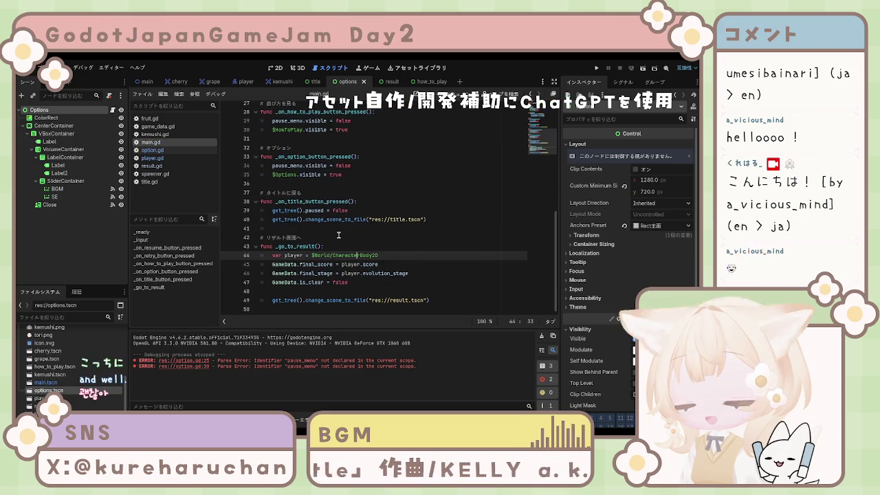
click(435, 299)
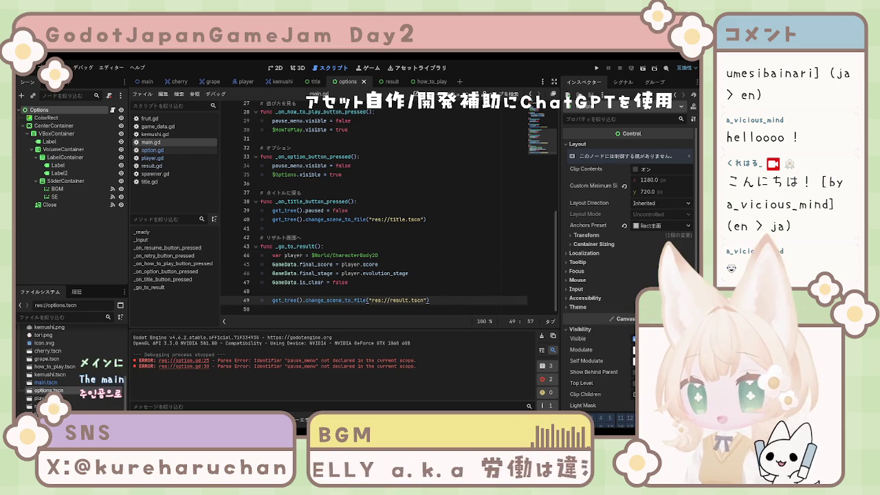
click(444, 291)
scroll(444, 289, up, 2)
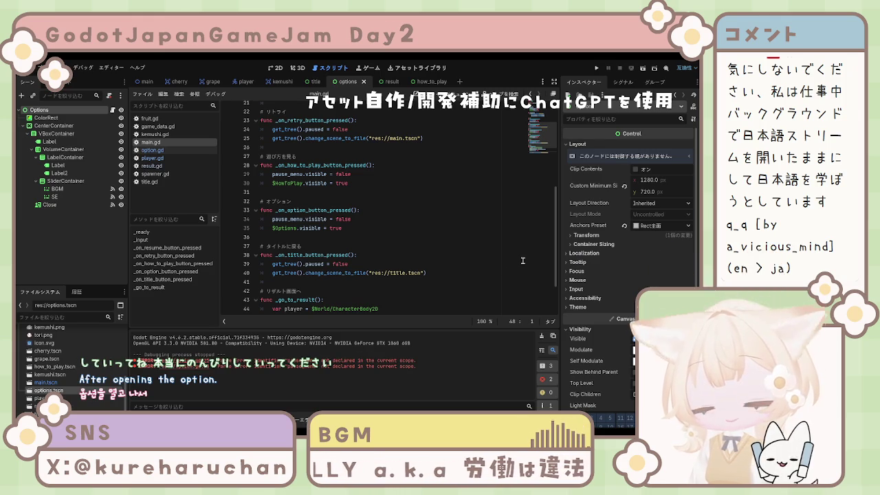
click(347, 289)
click(351, 264)
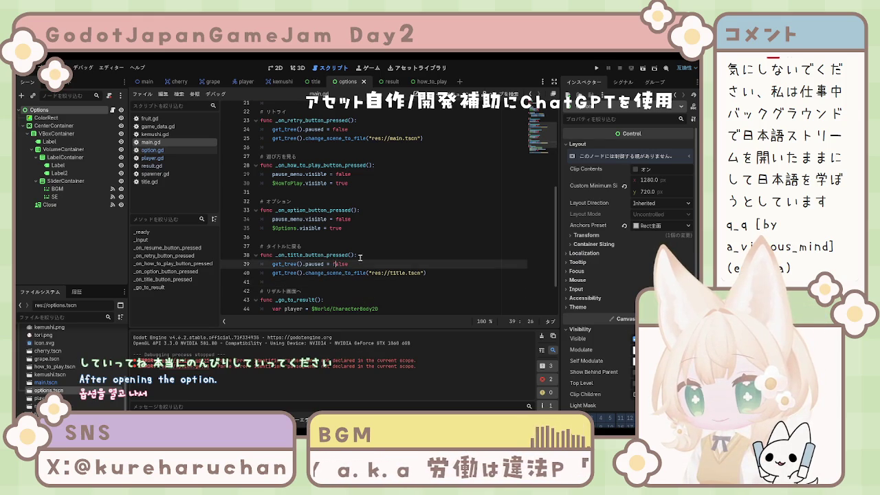
click(395, 272)
scroll(393, 275, up, 7)
scroll(391, 277, down, 8)
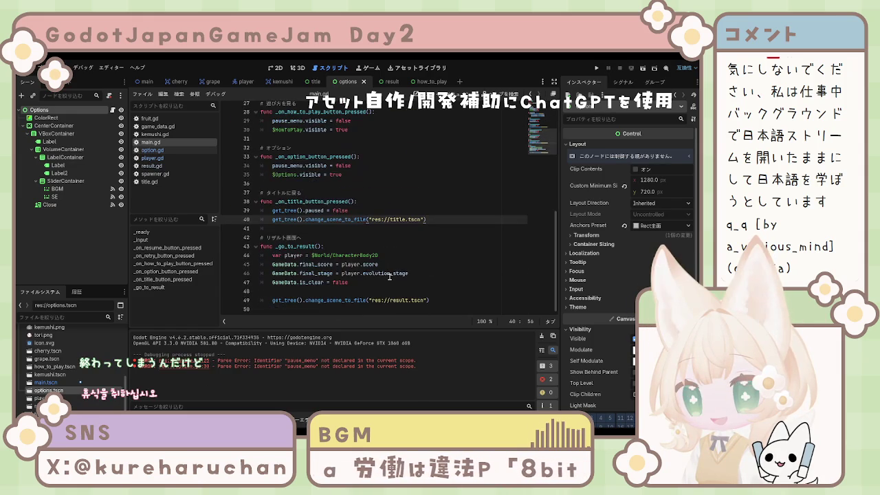
click(423, 273)
key(Up)
key(Up)
key(Up)
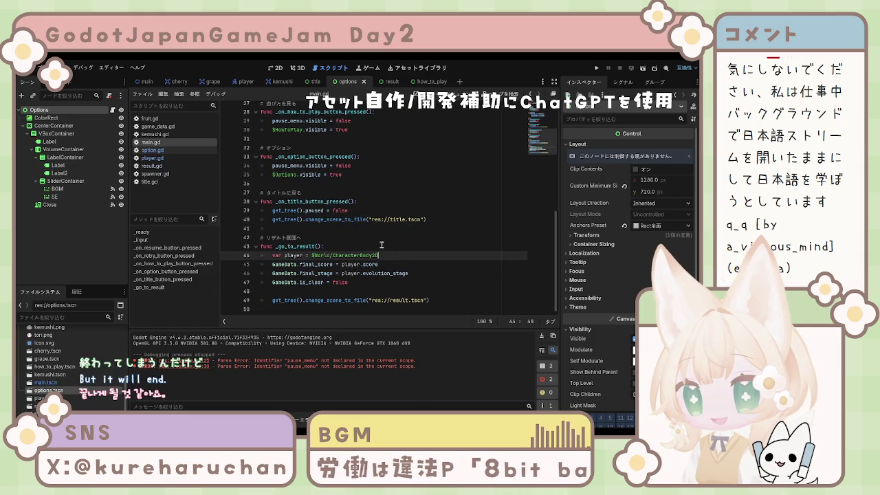
click(437, 218)
scroll(417, 246, up, 4)
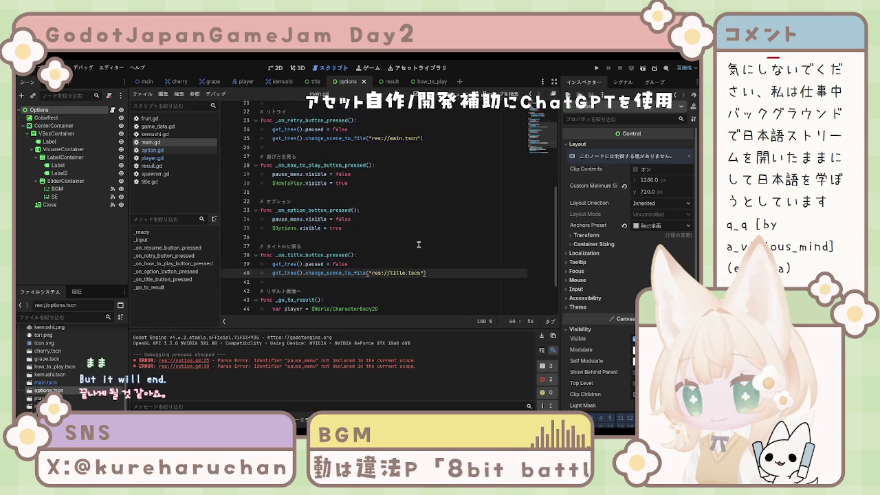
scroll(417, 246, down, 4)
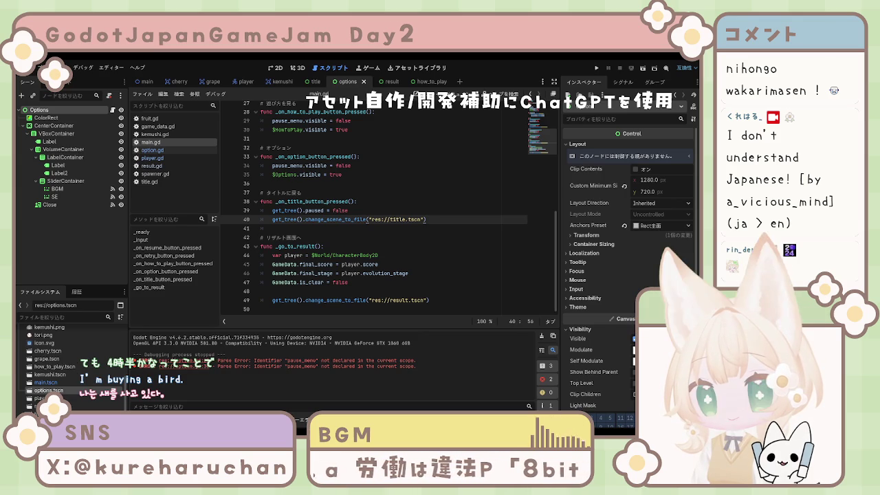
click(387, 292)
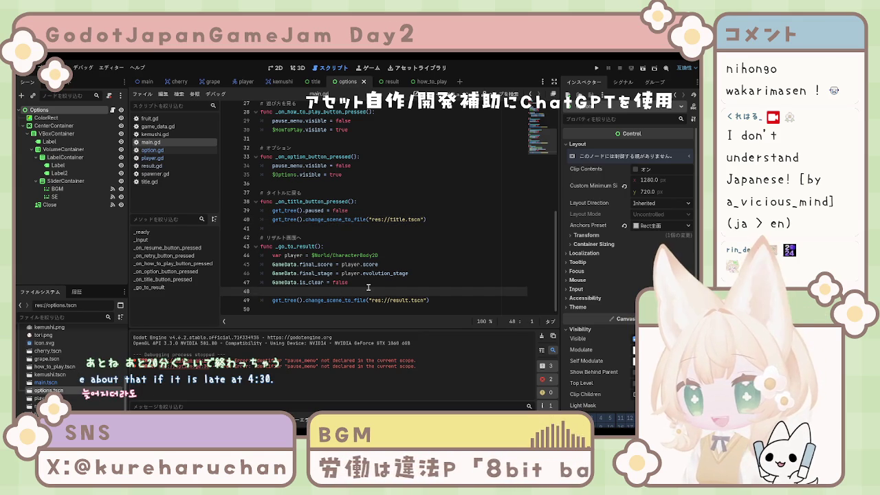
Step: Review main.gd's is_clear check, the _go_to_result code, and the final_score and player lines
scroll(388, 294, up, 9)
scroll(387, 294, down, 9)
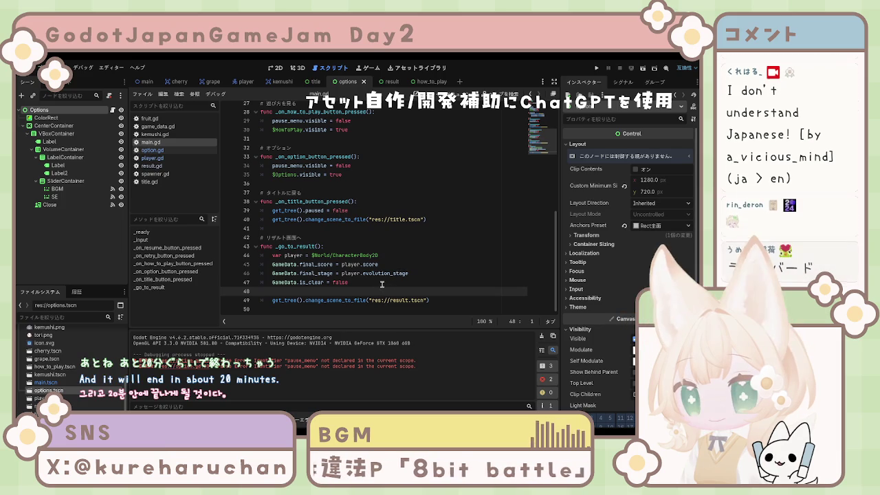
click(382, 283)
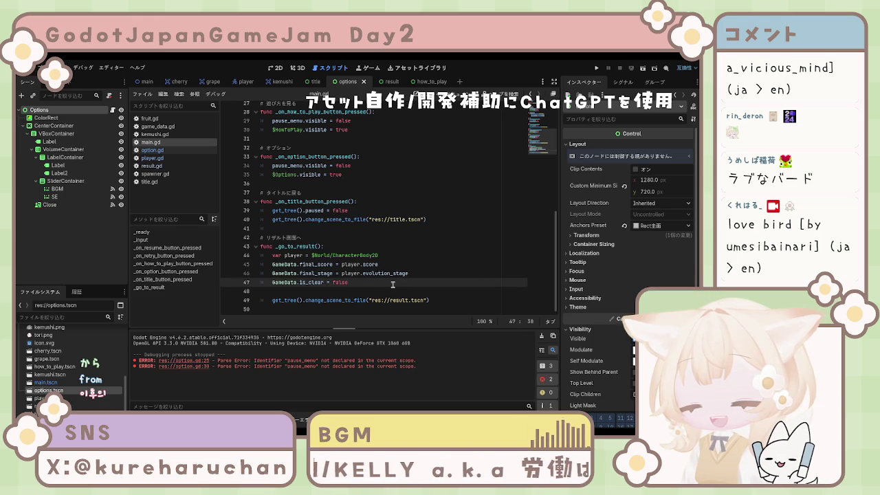
scroll(388, 286, up, 9)
scroll(377, 289, down, 9)
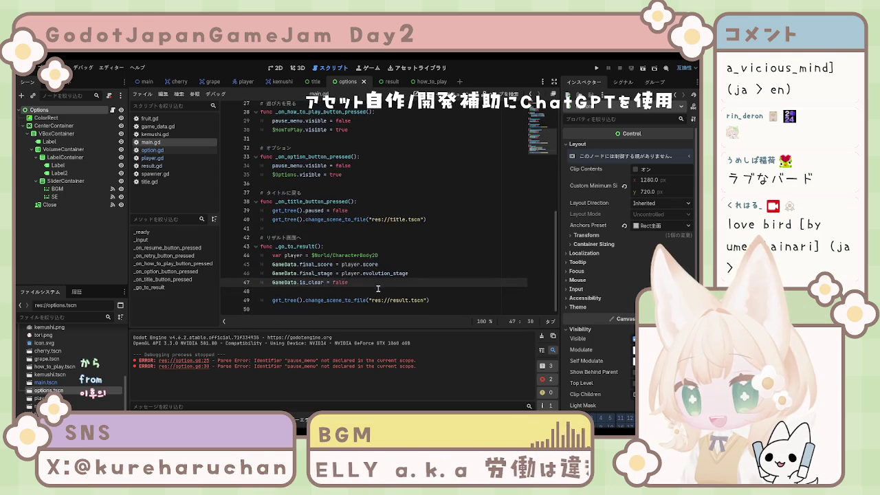
click(342, 244)
click(415, 265)
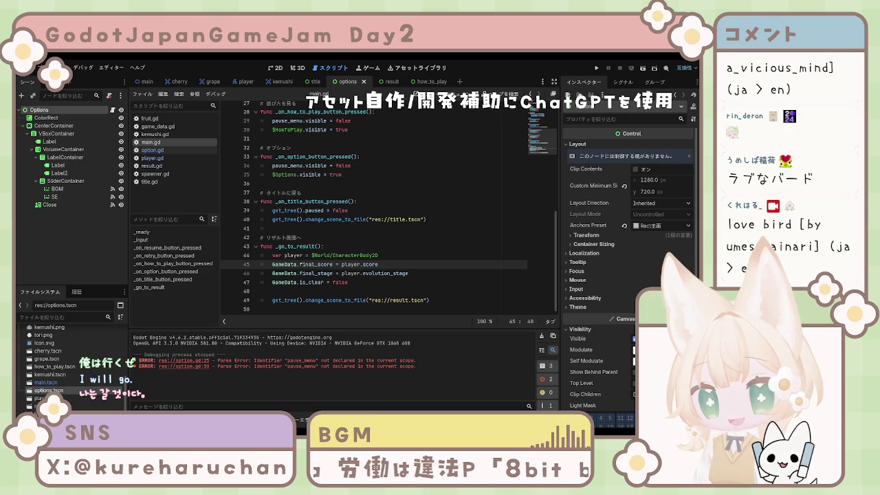
click(362, 255)
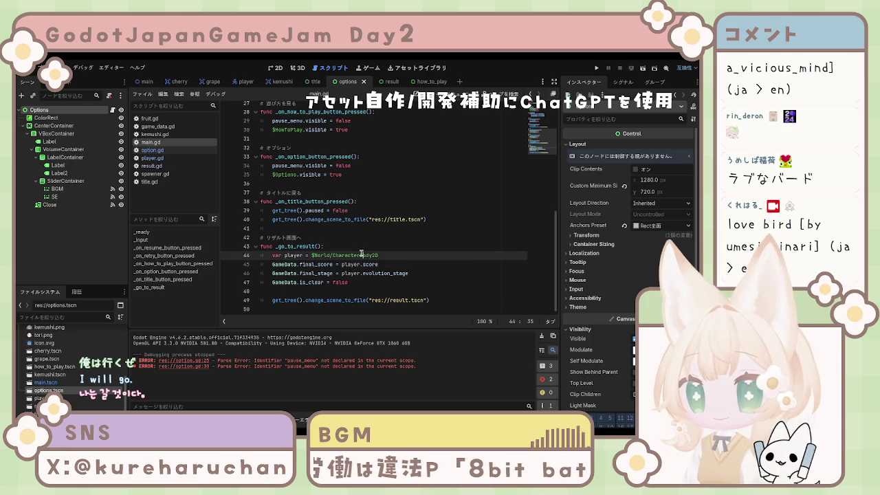
scroll(361, 255, up, 2)
scroll(361, 255, down, 2)
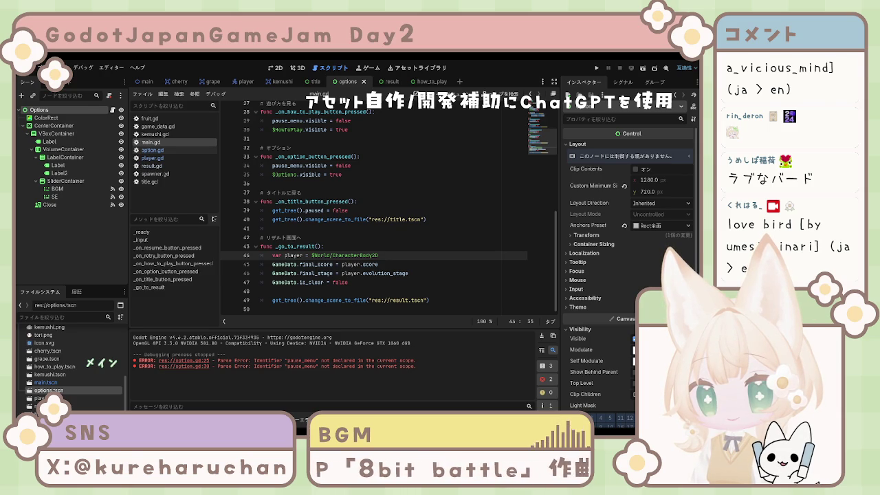
Step: Append close_options and close_how_to_play to the end of main.gd and remove their blank lines
click(447, 297)
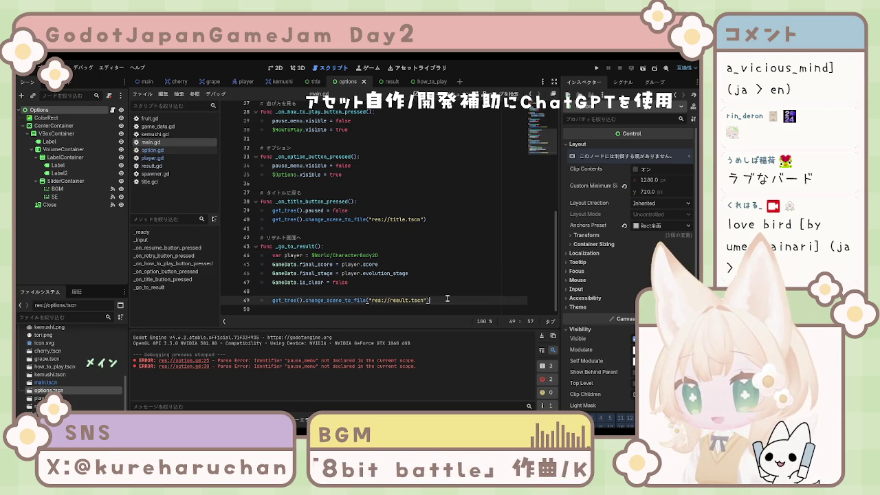
key(Down)
key(Return)
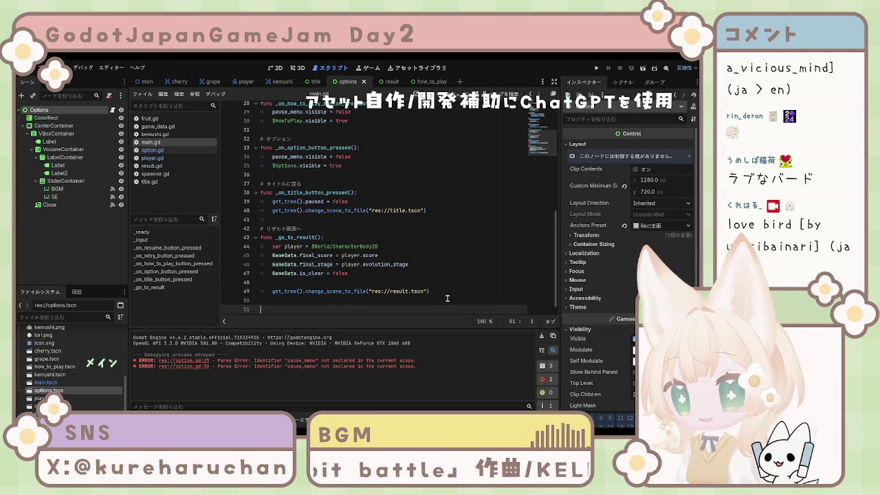
key(ctrl+v)
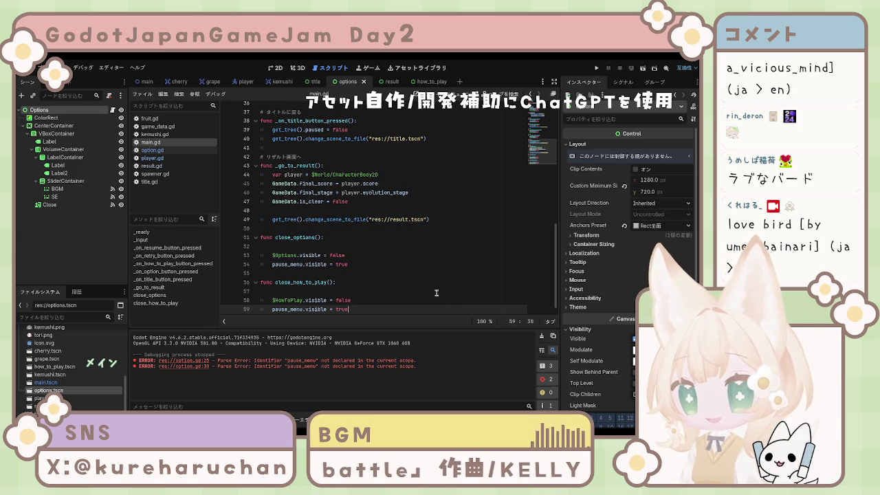
scroll(342, 289, down, 2)
click(303, 282)
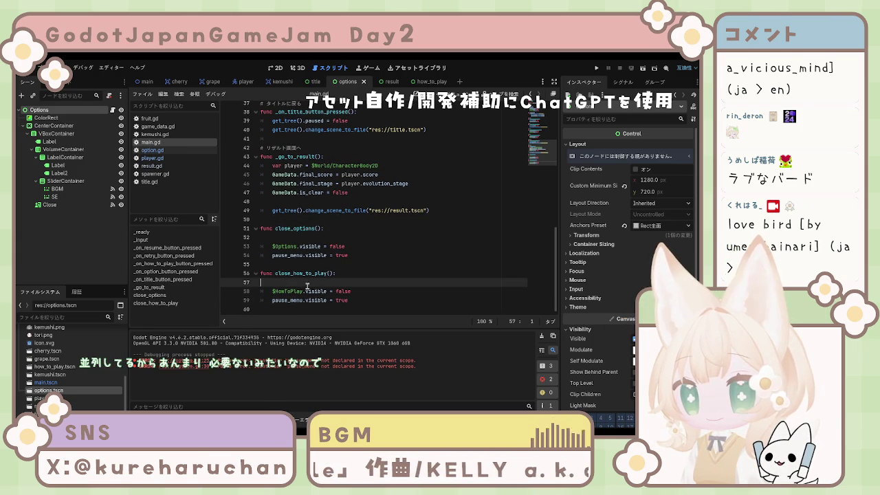
key(BackSpace)
click(299, 238)
key(BackSpace)
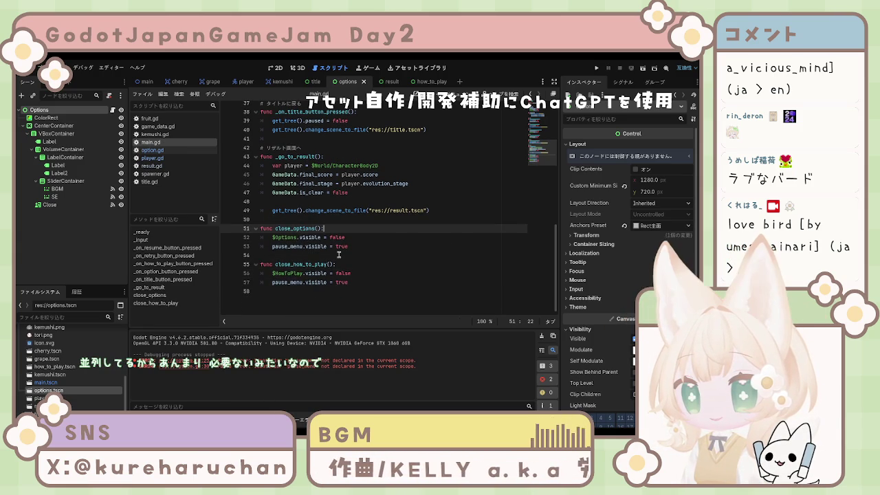
click(377, 255)
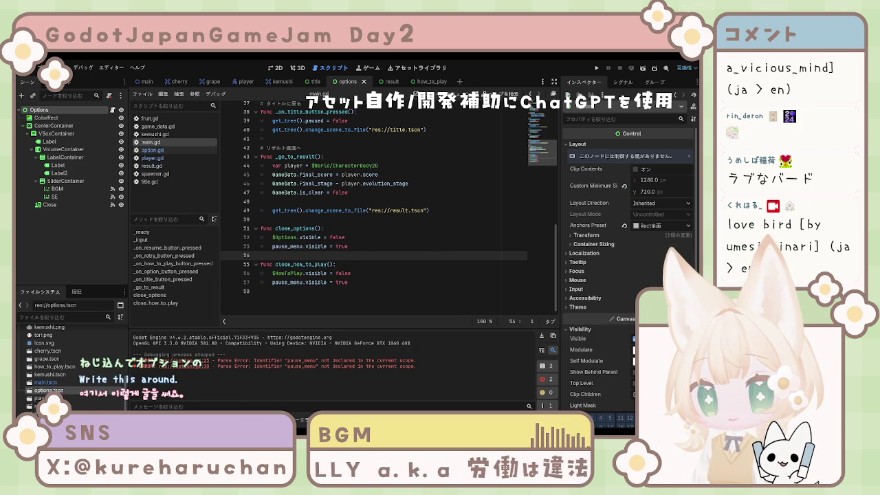
Step: In option.gd's close handler, add get_parent().close_options() below the restored 'visible = false' line
click(152, 150)
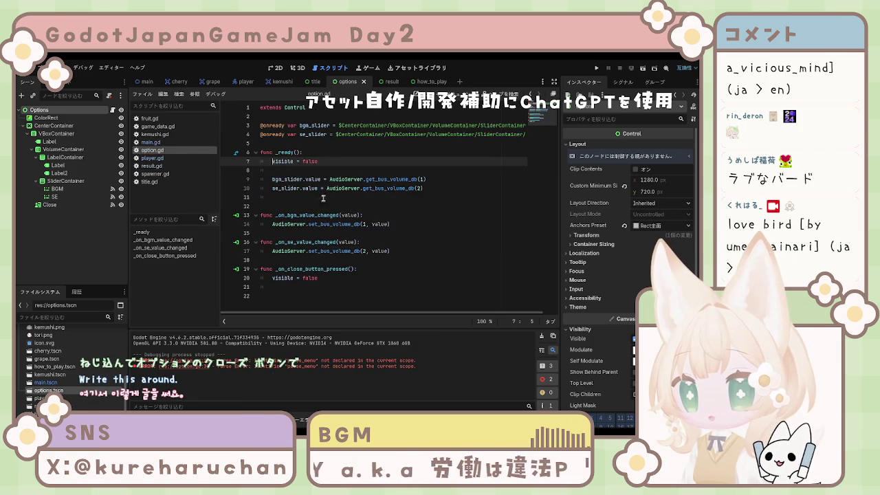
drag(318, 278, 274, 278)
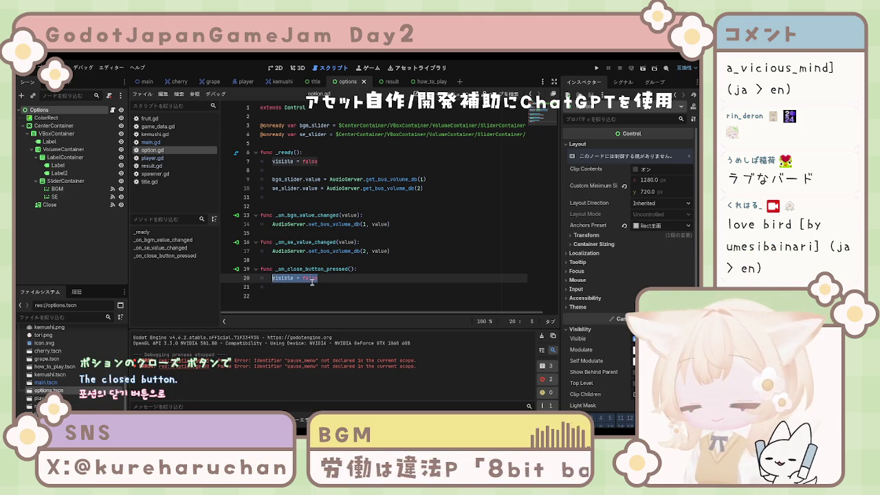
text(get_parent().close_options())
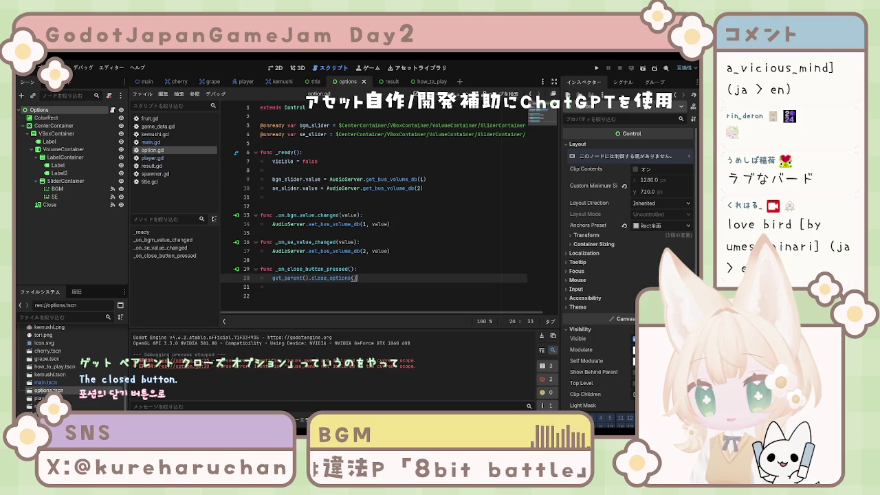
click(389, 284)
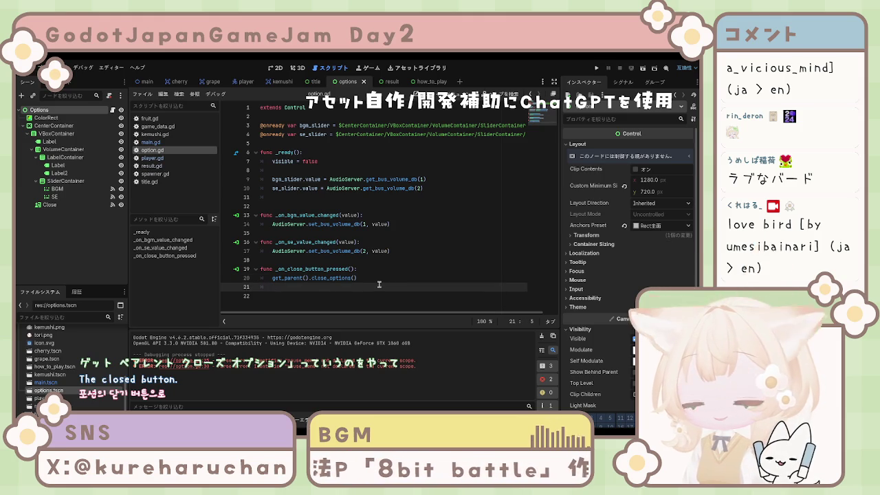
key(ctrl+z)
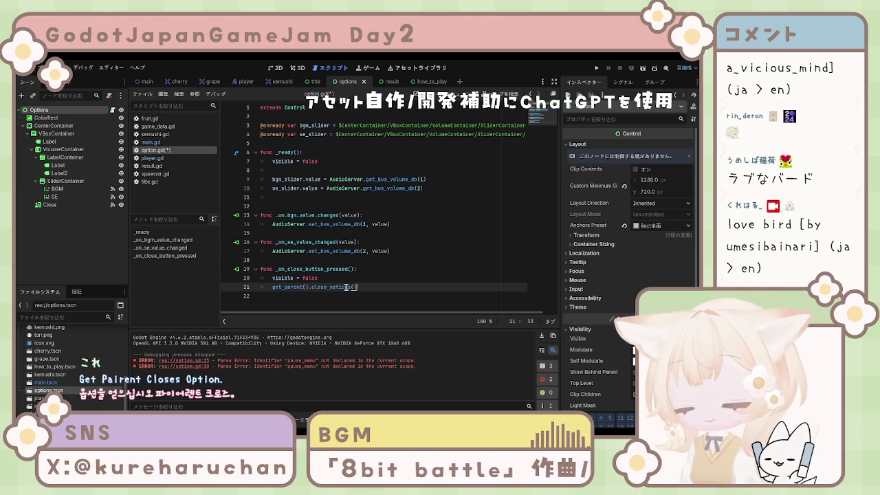
mouse_move(357, 286)
mouse_down()
mouse_move(275, 278)
mouse_move(262, 268)
mouse_up()
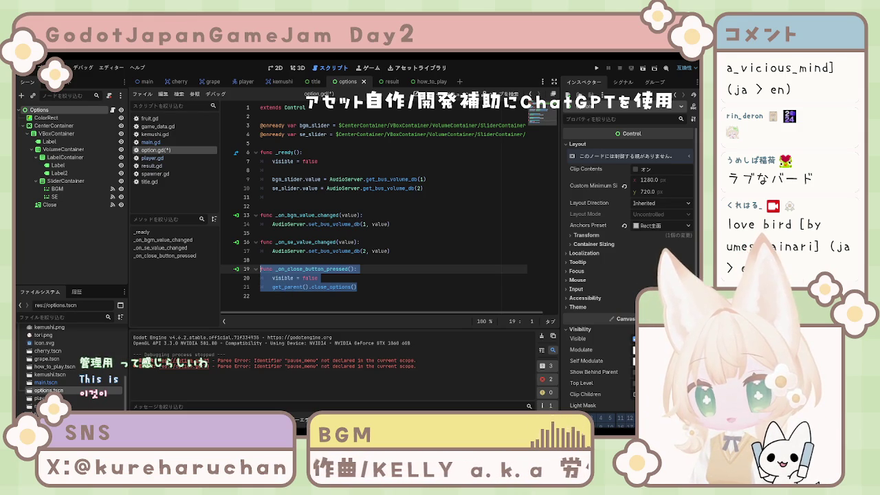
Step: Delete the 'visible = false' line from option.gd's close handler and save the script
click(281, 278)
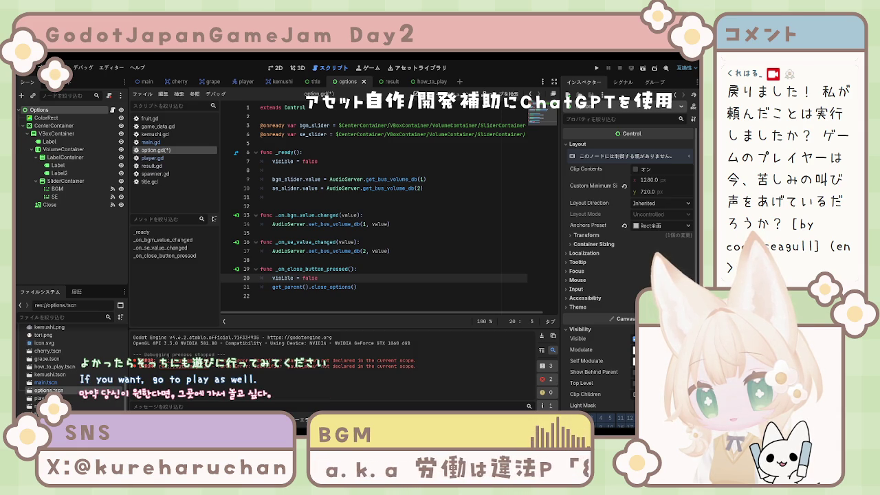
key(shift+End)
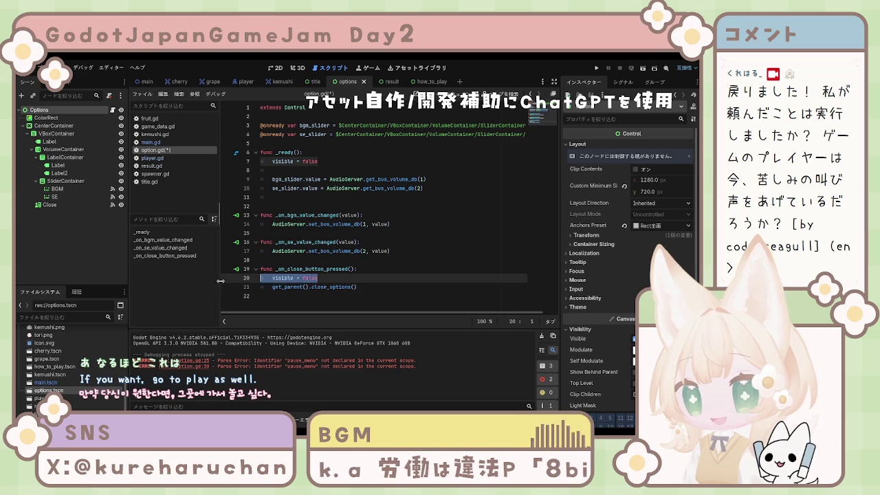
key(BackSpace)
key(BackSpace)
key(BackSpace)
click(293, 286)
key(ctrl+s)
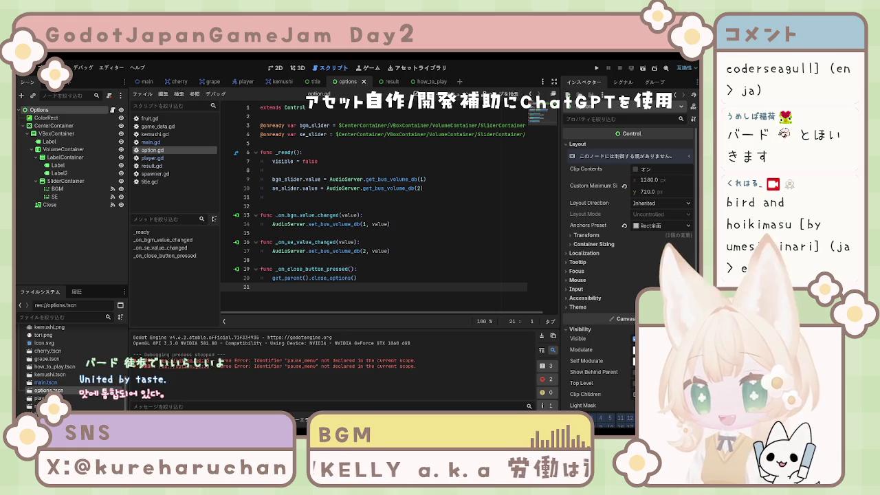
click(379, 271)
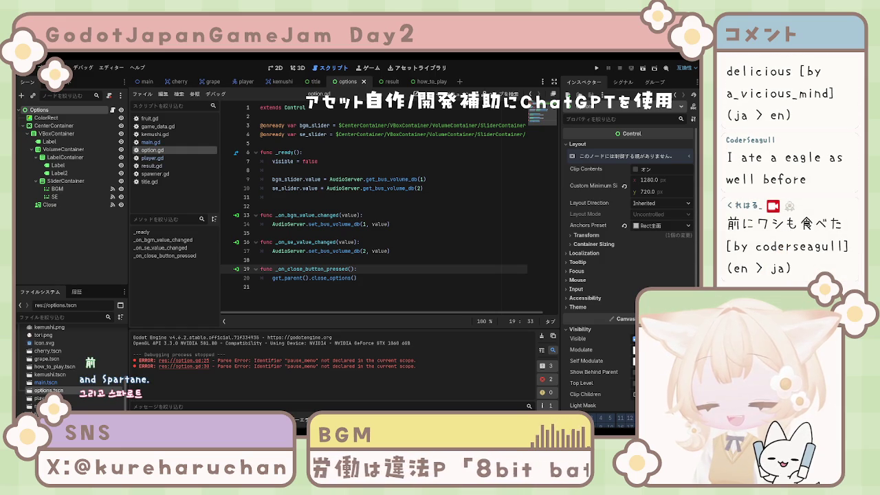
Step: Leave the cursor on line 15 of option.gd and bring up the how_to_play scene
click(333, 284)
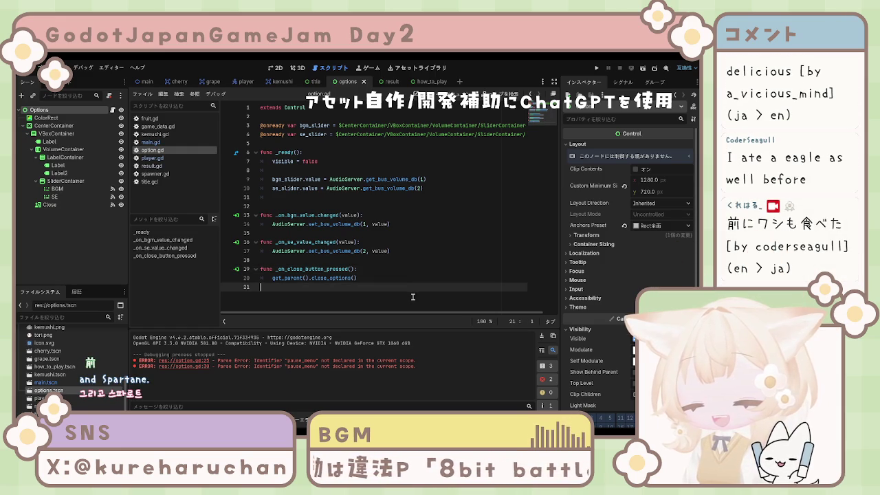
click(304, 277)
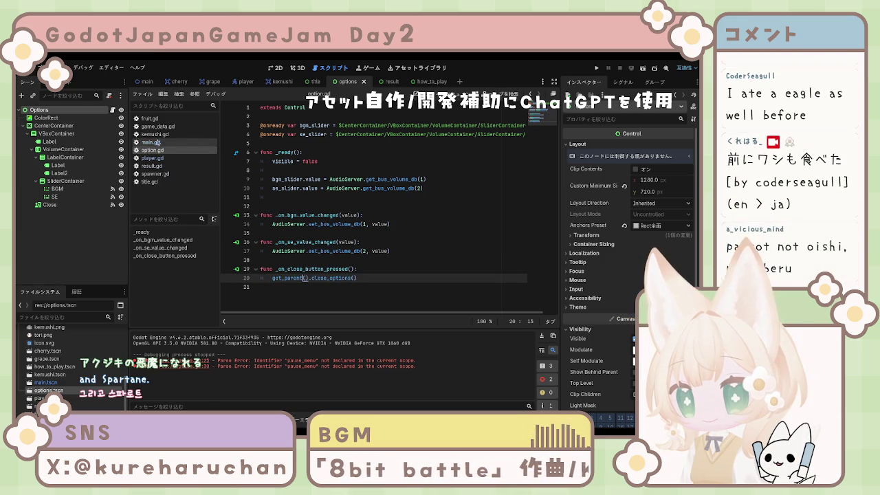
click(411, 232)
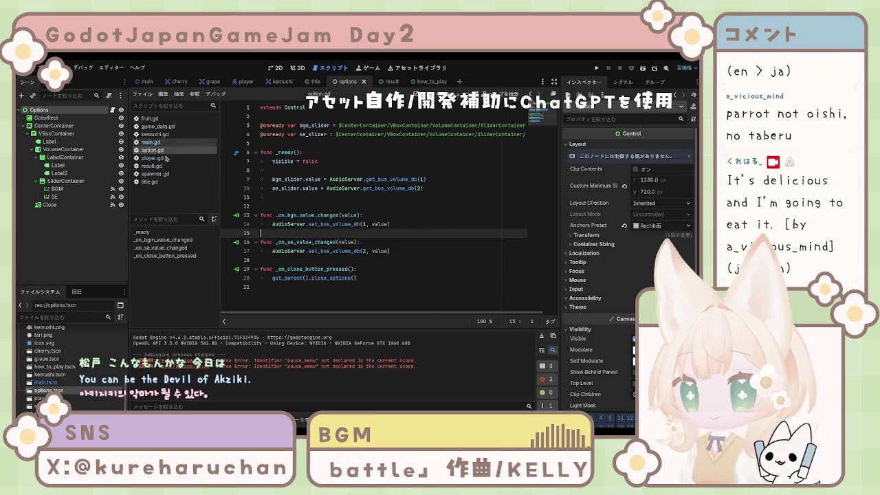
click(421, 82)
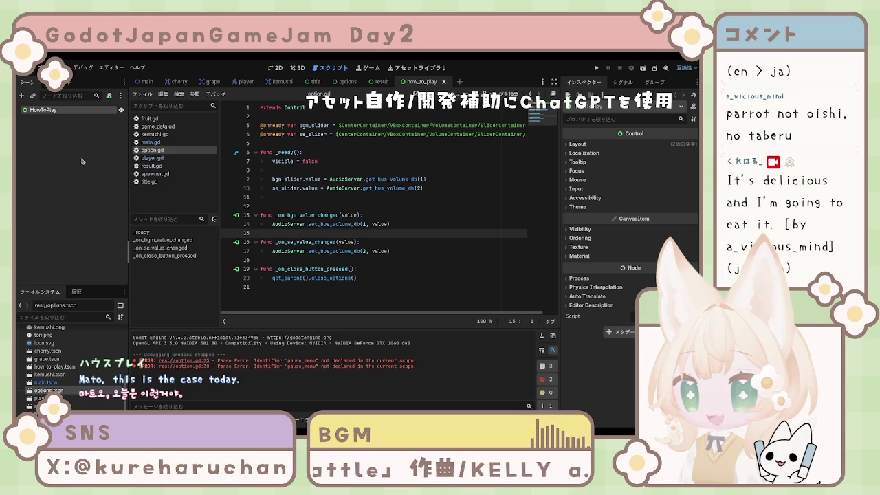
click(441, 189)
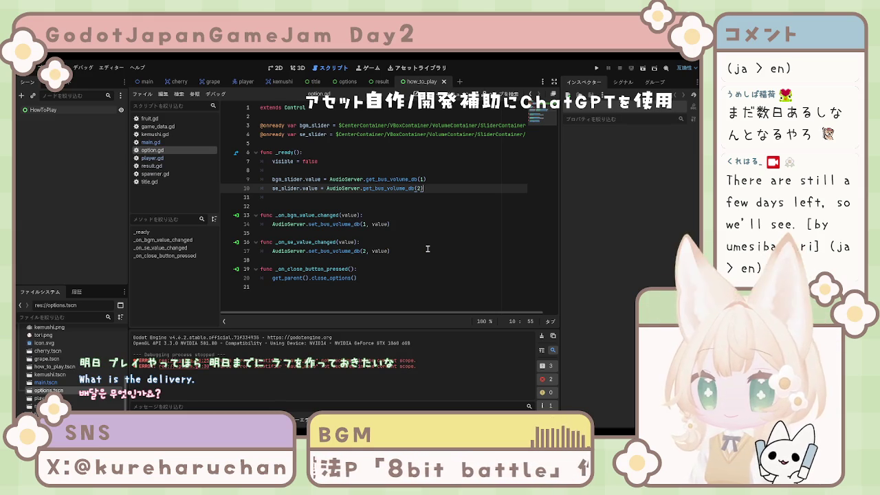
click(415, 261)
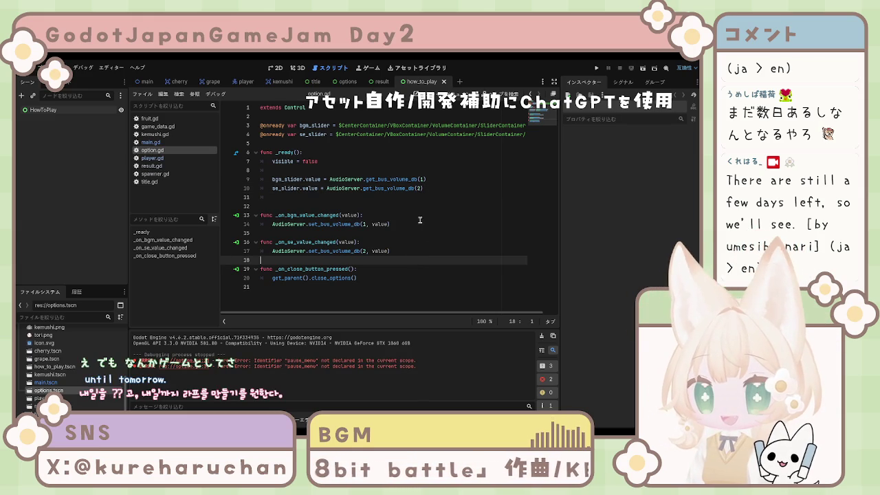
Step: Step through the script list down to player.gd and back up to fruit.gd
click(172, 182)
click(171, 174)
click(169, 159)
click(154, 149)
click(153, 142)
click(154, 134)
click(155, 126)
click(149, 118)
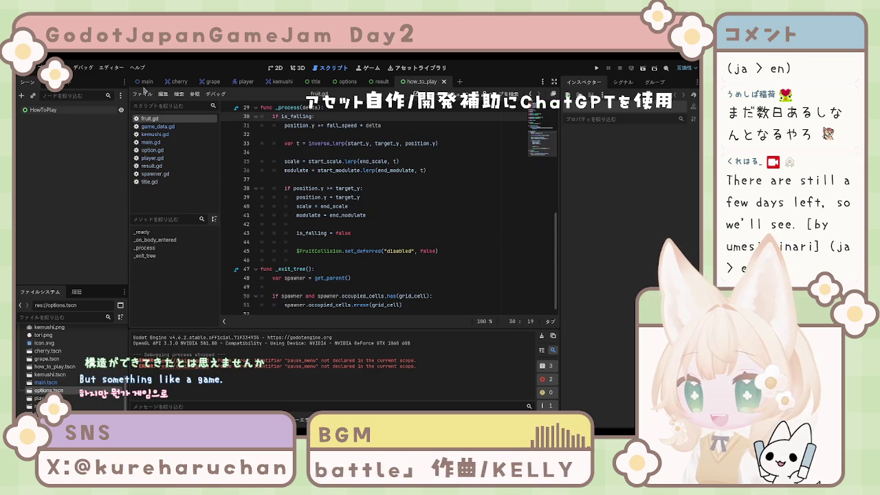
Step: Look over the title, main and result scenes, ending back on the main scene
click(325, 82)
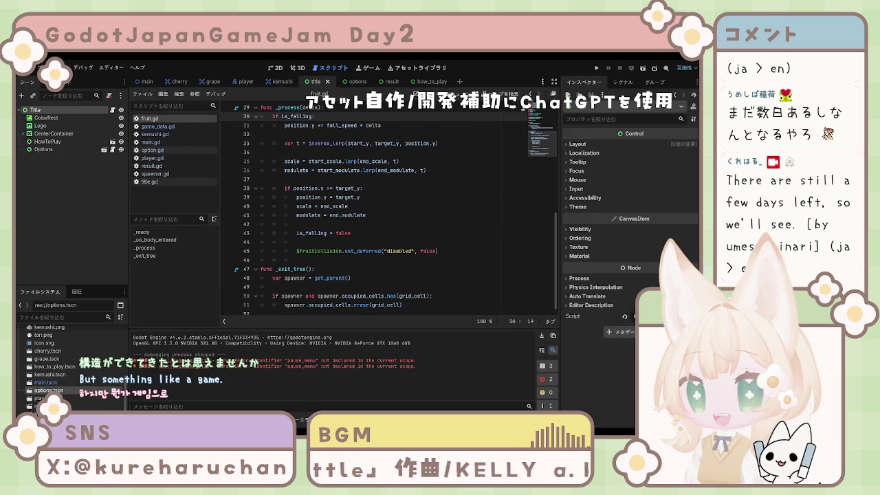
click(146, 82)
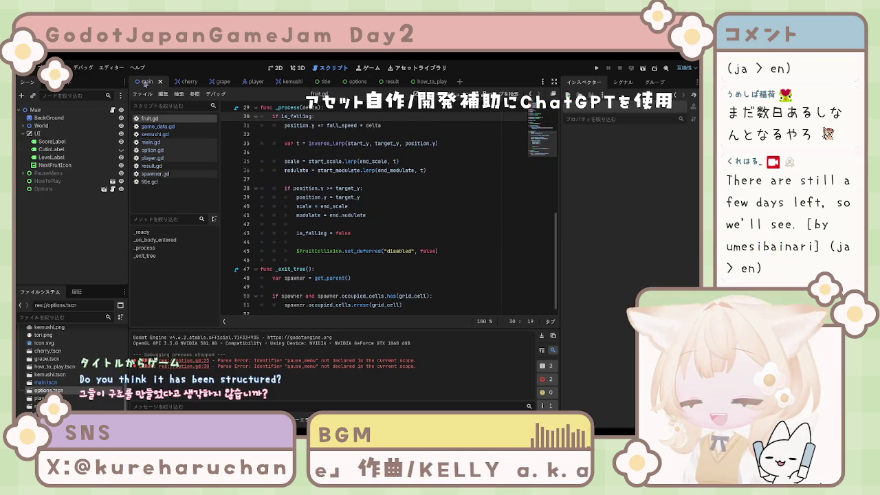
click(398, 83)
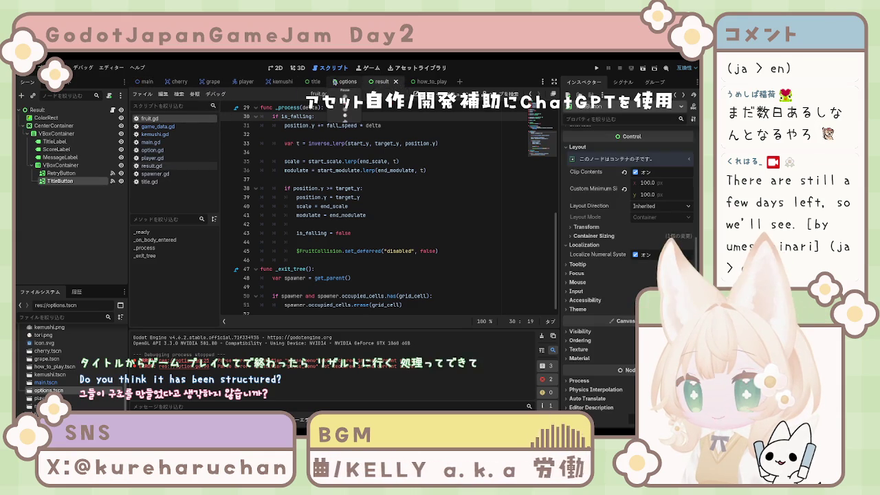
click(147, 82)
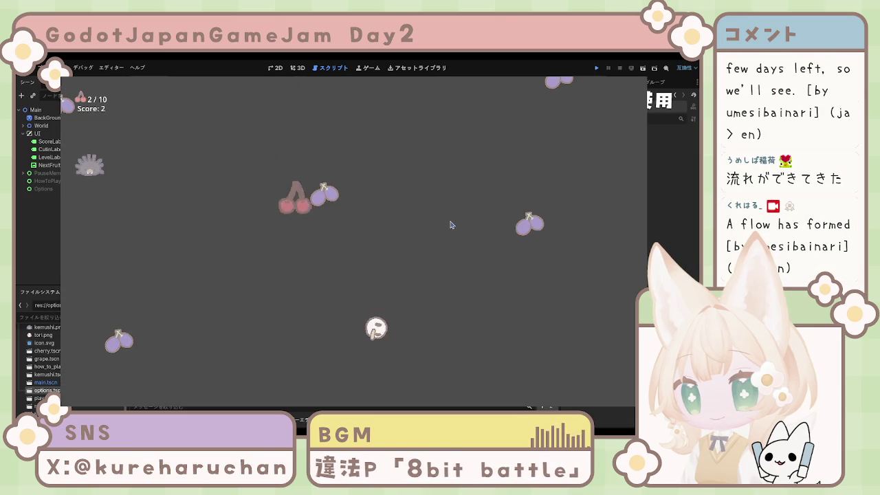
Step: Steer the bird with the arrow keys and space to catch cherries
key(Right)
key(space)
key(Left)
key(space)
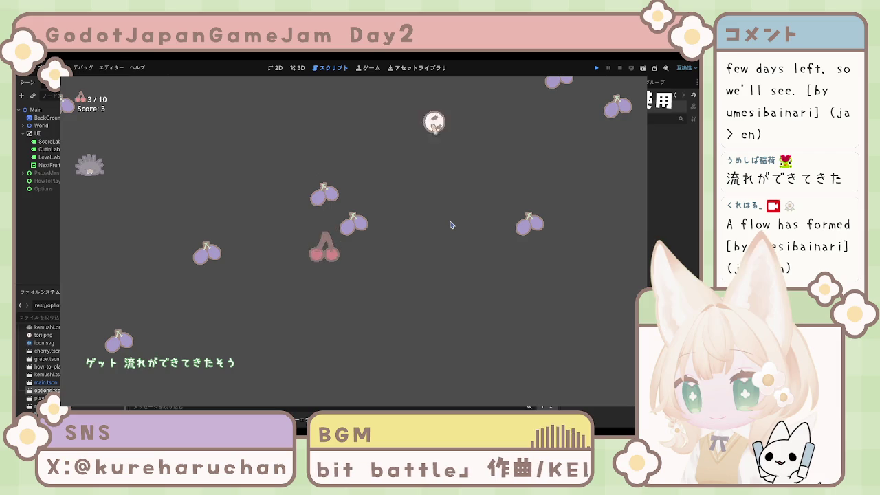
key(Left)
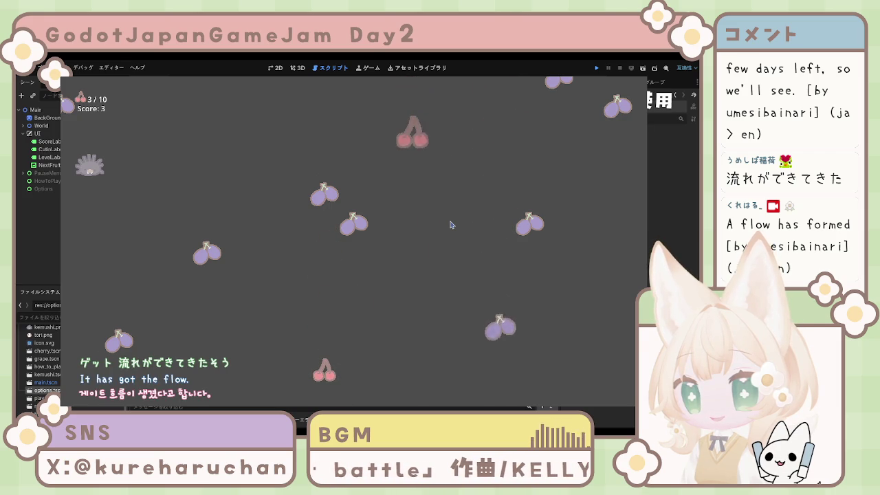
key(space)
key(Right)
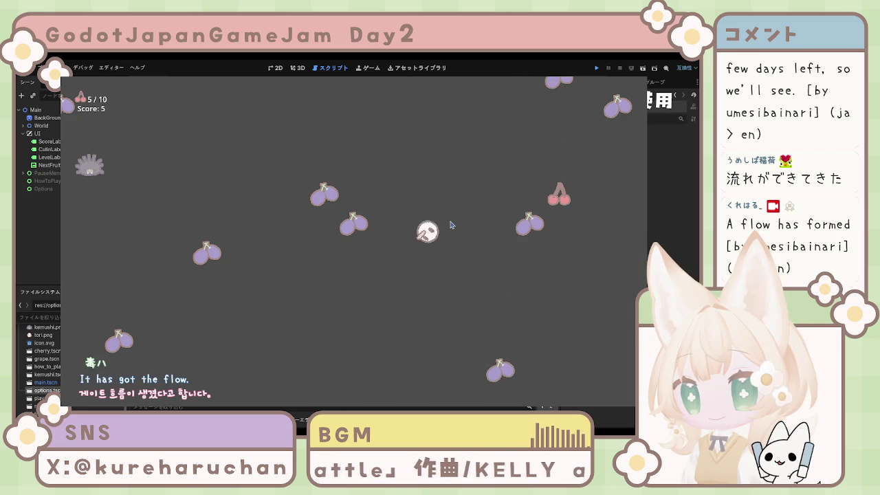
key(Left)
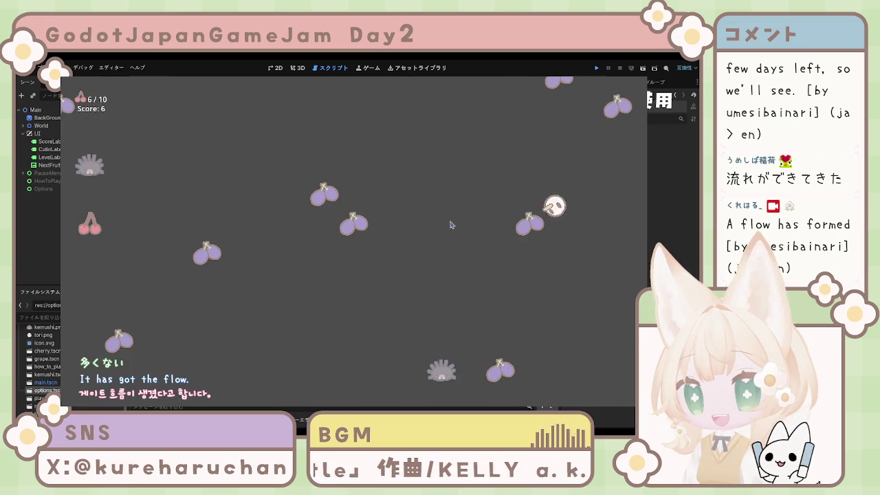
key(space)
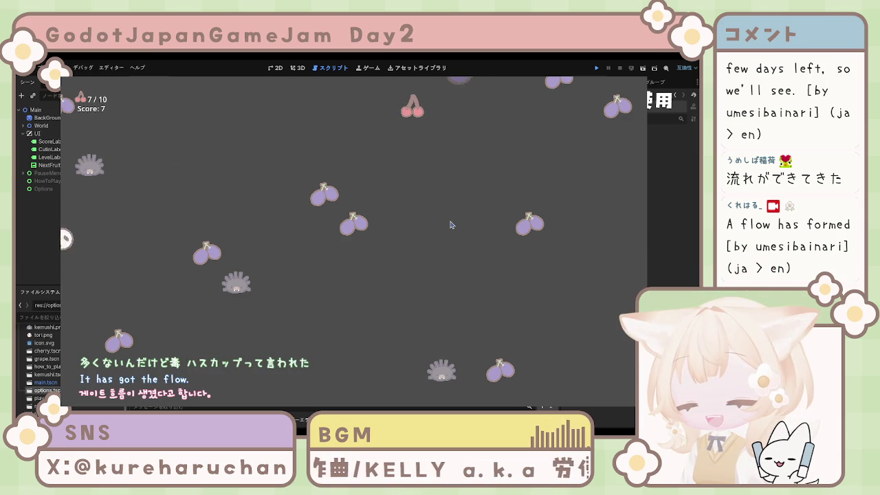
key(space)
key(space)
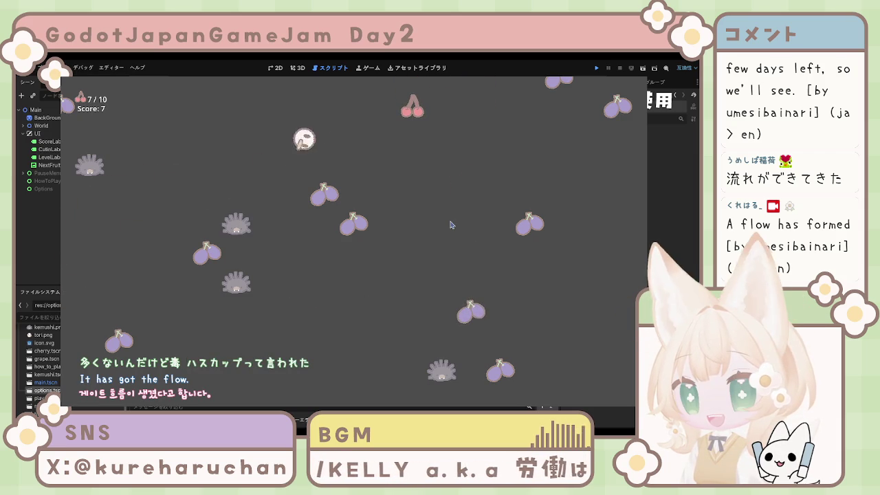
key(space)
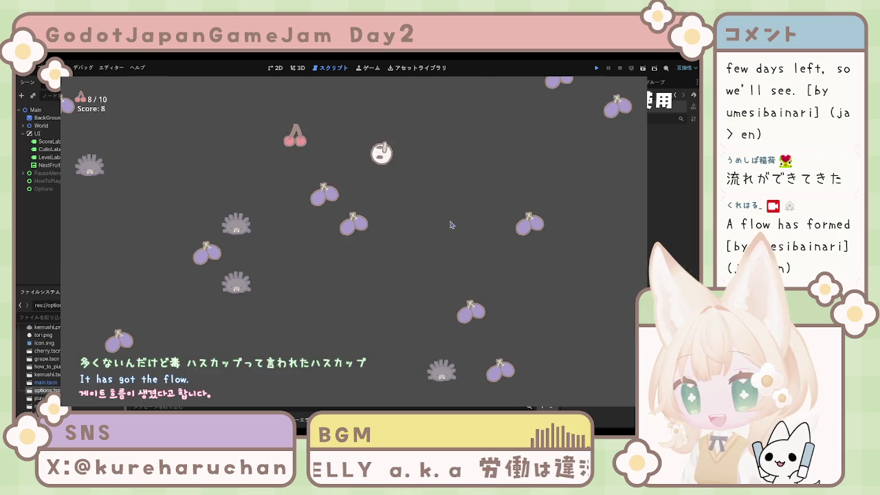
key(space)
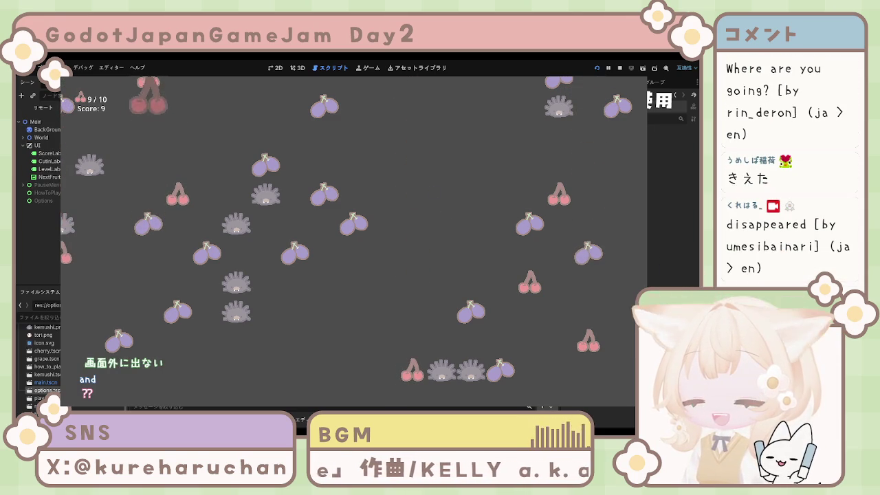
Step: Stop the game with F8, relaunch it with F5, and pause it with Escape
key(F8)
key(F5)
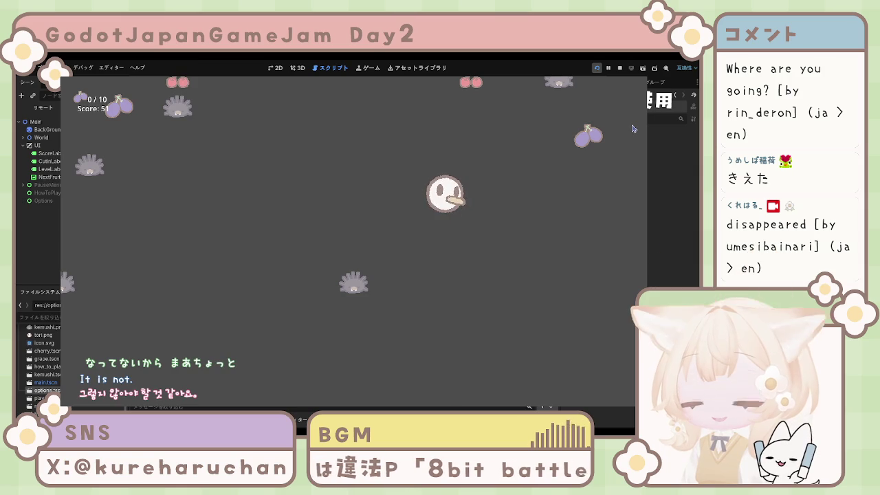
key(Escape)
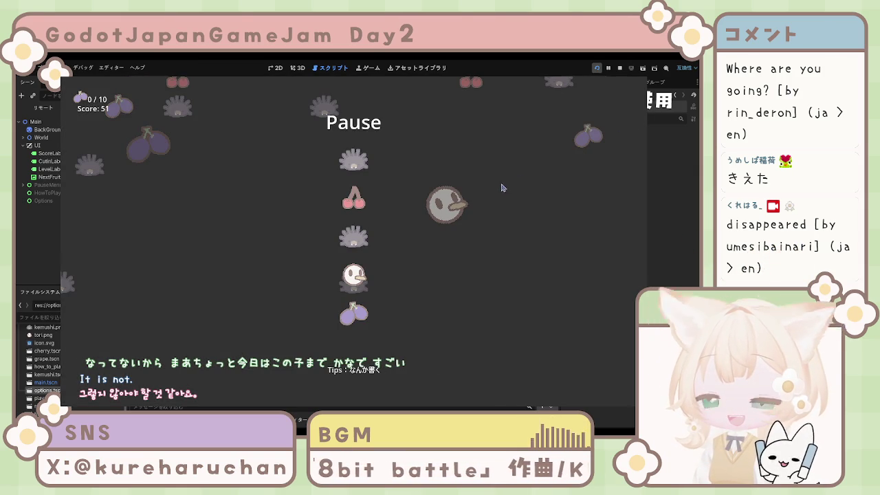
Step: Resume the game, pause it again with Esc, and try the pause menu buttons
click(354, 164)
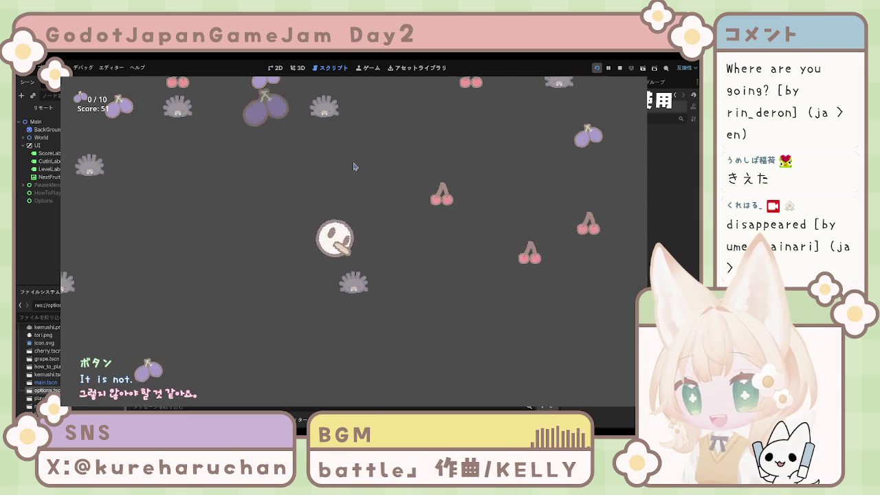
key(Escape)
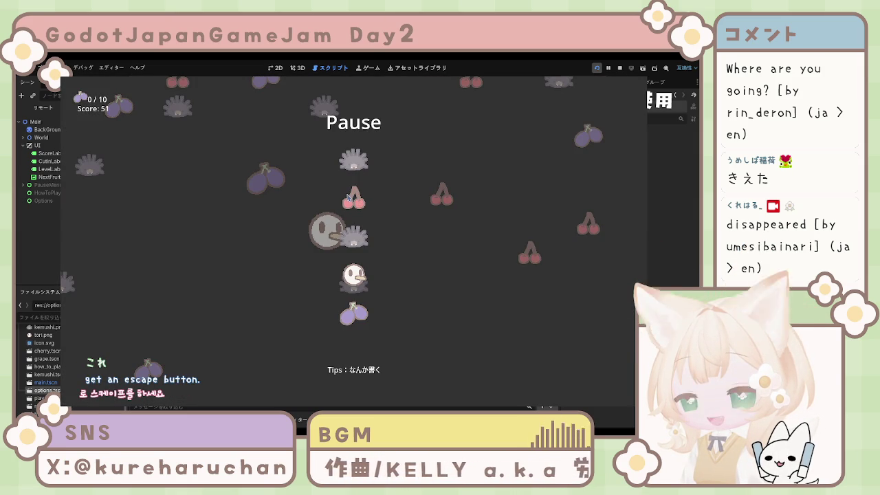
click(354, 240)
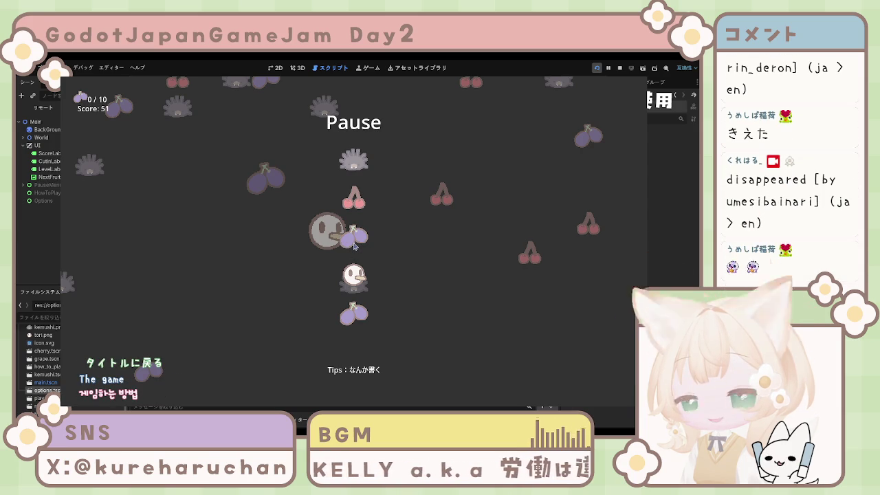
click(354, 244)
Step: Open and close Options from the pause menu, resume, and rerun to the title screen
click(358, 271)
click(358, 272)
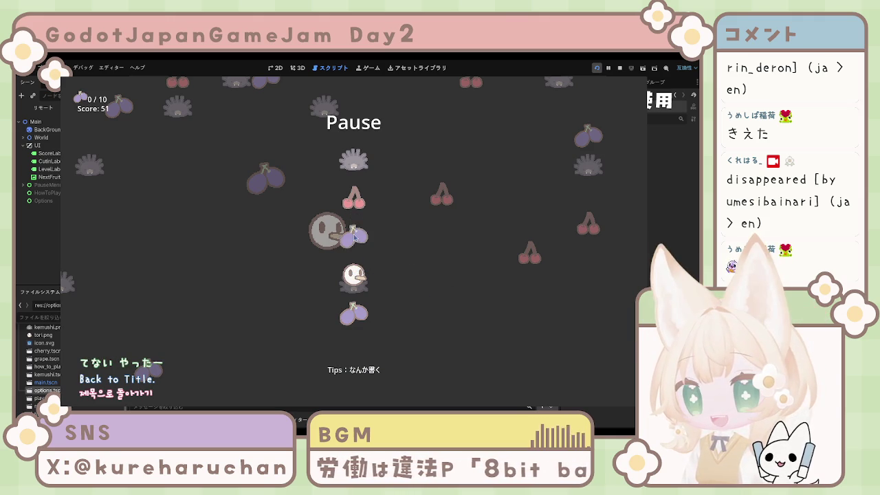
click(354, 237)
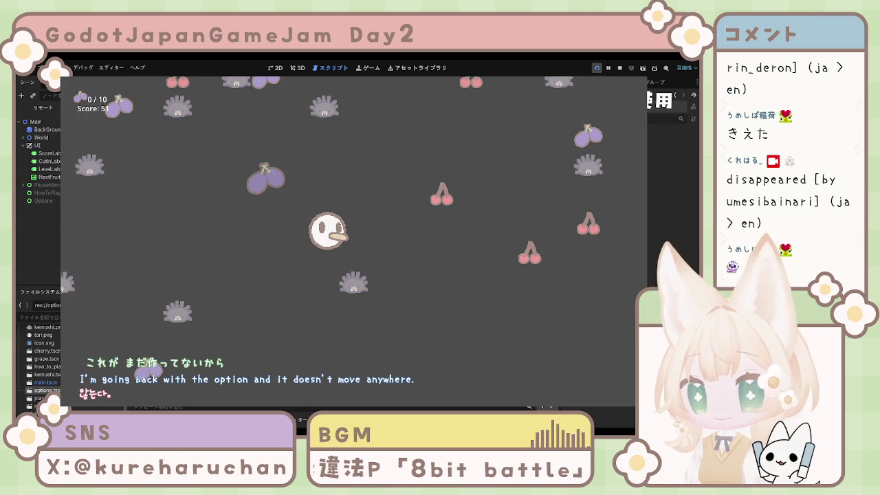
key(F5)
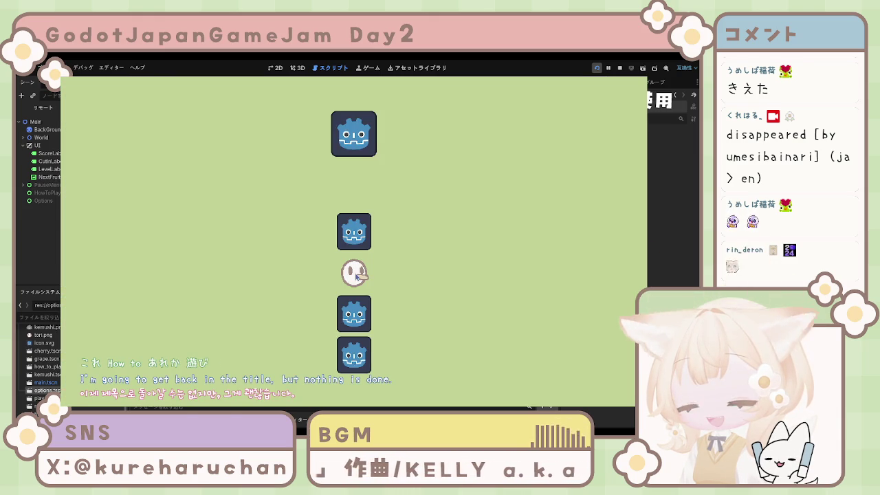
Step: Restart the game, hit the close_options crash, stop the debugger, and open result.gd
key(F8)
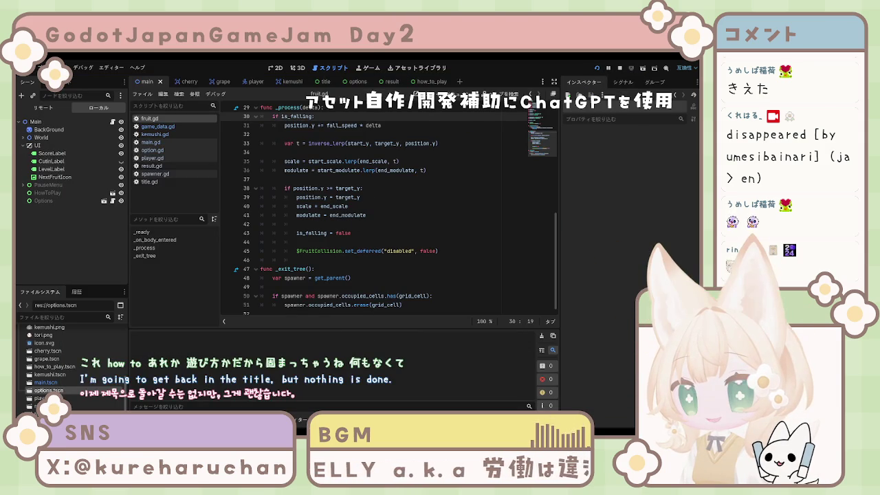
key(F5)
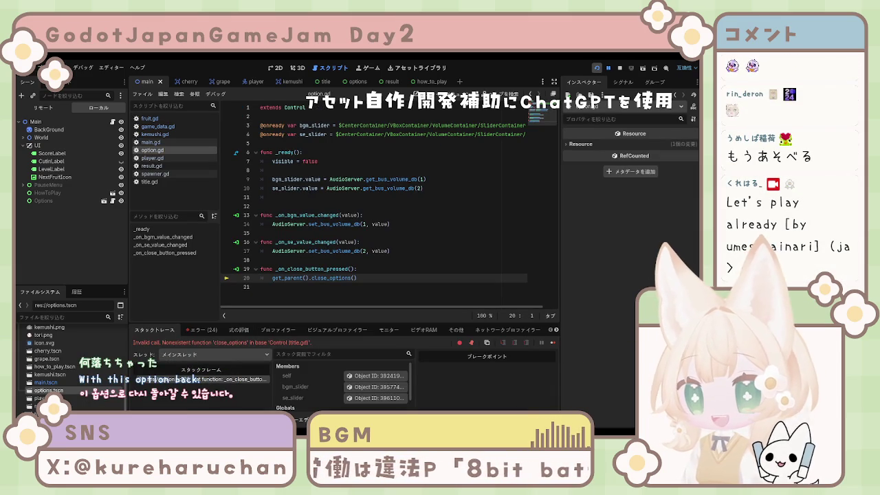
key(F8)
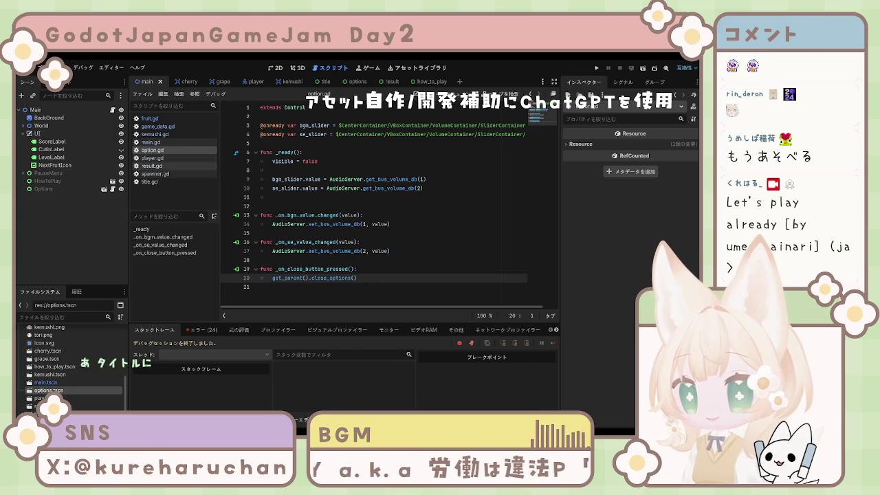
click(149, 182)
Step: Open main.gd and select its close_how_to_play function
click(154, 174)
click(152, 166)
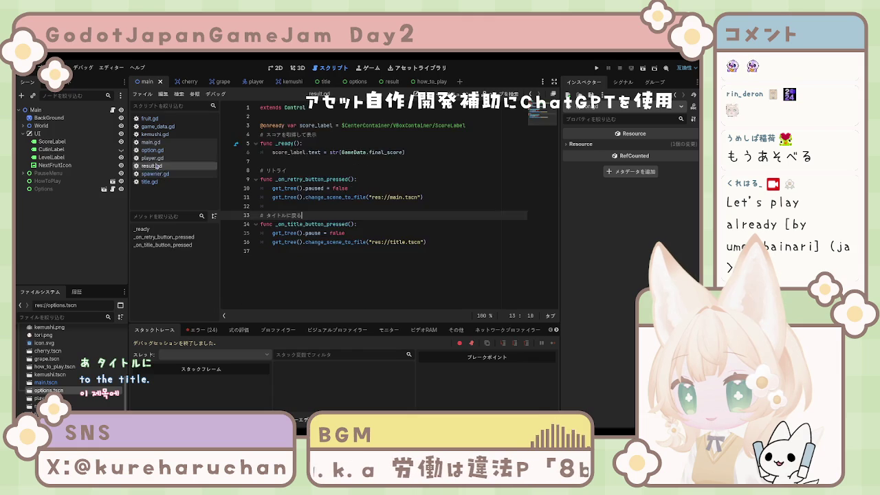
click(152, 157)
click(152, 150)
click(152, 142)
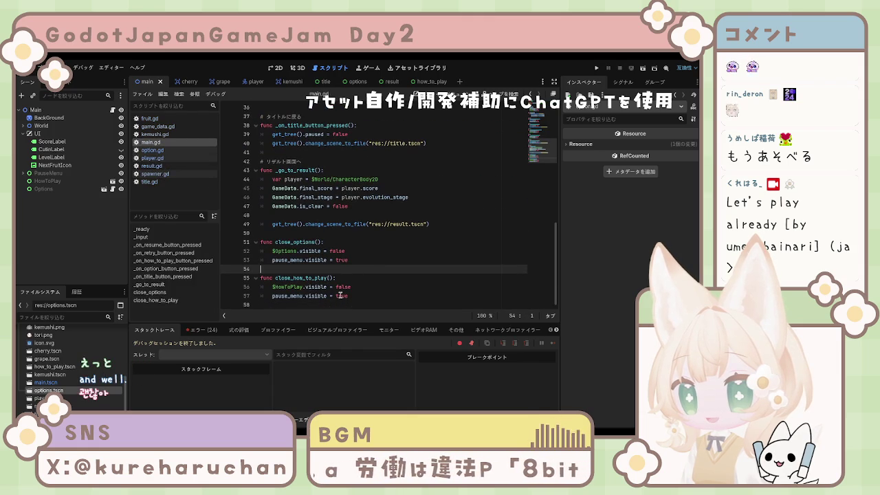
mouse_move(261, 277)
mouse_down()
mouse_move(337, 278)
mouse_move(349, 296)
mouse_up()
key(ctrl+c)
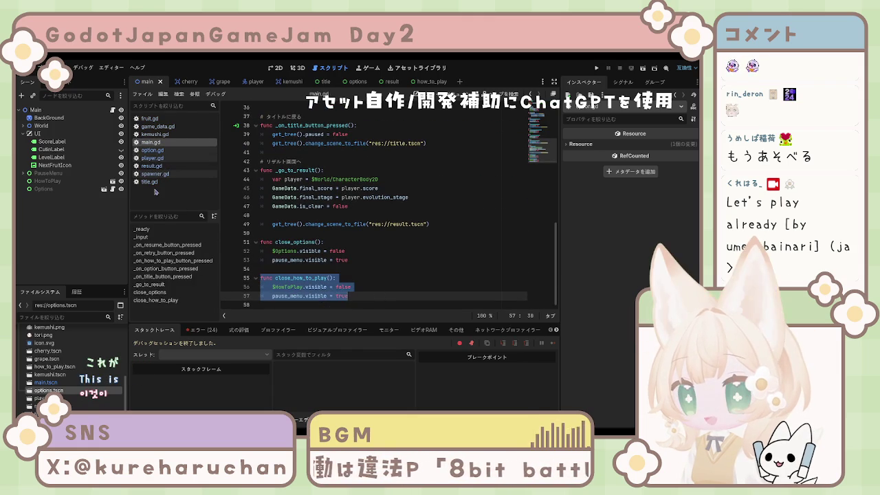
Step: Paste close_how_to_play at the end of title.gd, remove its pause_menu line, and save
click(150, 182)
click(321, 252)
click(361, 263)
key(Return)
key(ctrl+v)
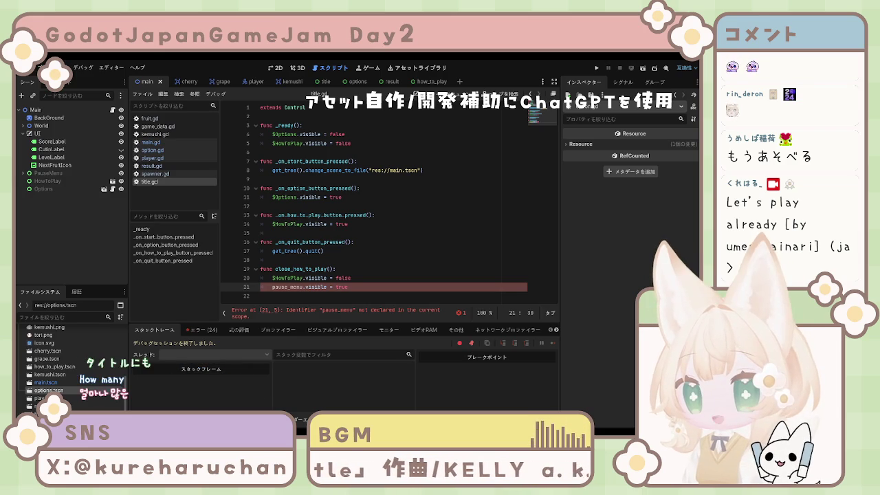
key(Home)
key(ctrl+Delete)
key(ctrl+Delete)
key(ctrl+Delete)
key(Delete)
key(Delete)
key(Delete)
key(BackSpace)
key(BackSpace)
key(ctrl+s)
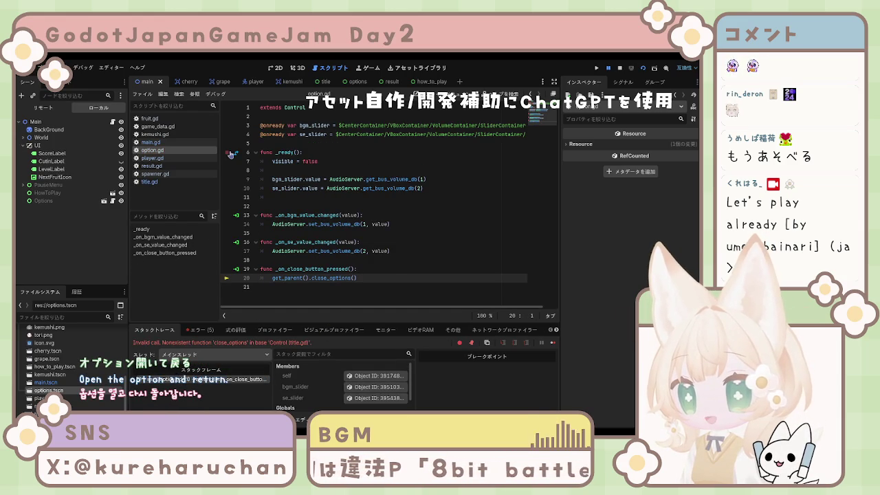
Step: Stop the paused debug session and show the debugger's Errors list
click(227, 152)
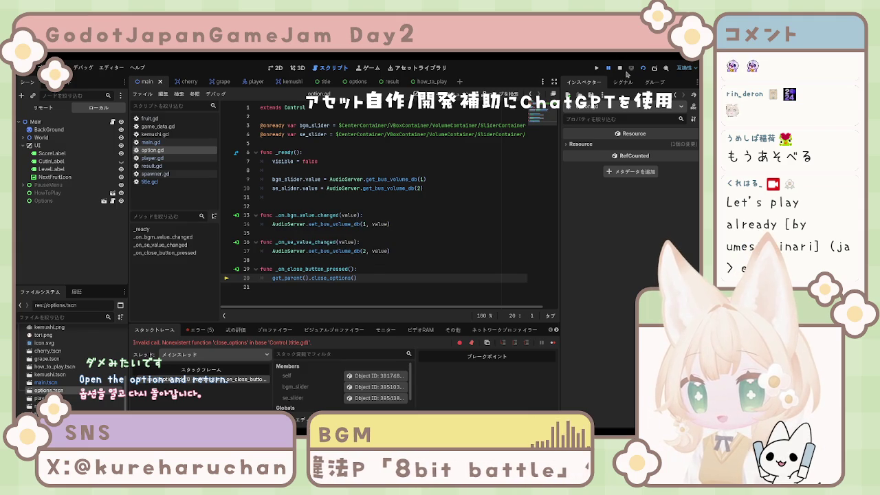
key(F8)
click(340, 224)
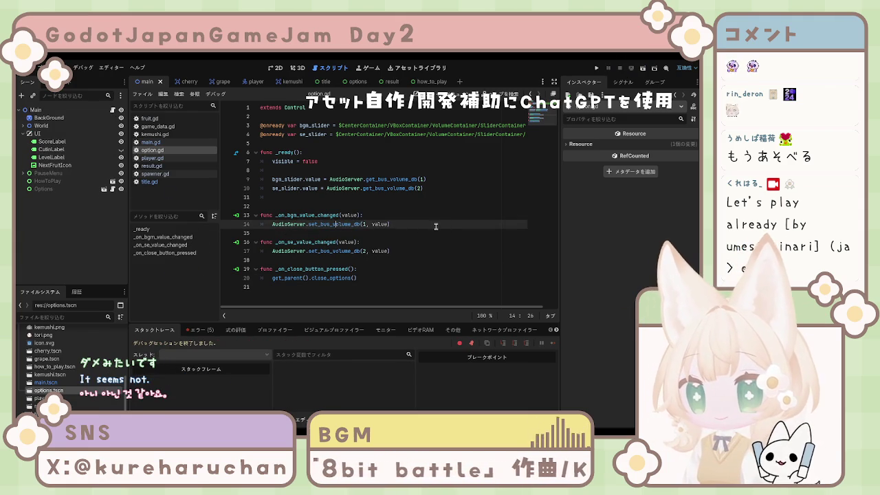
click(199, 329)
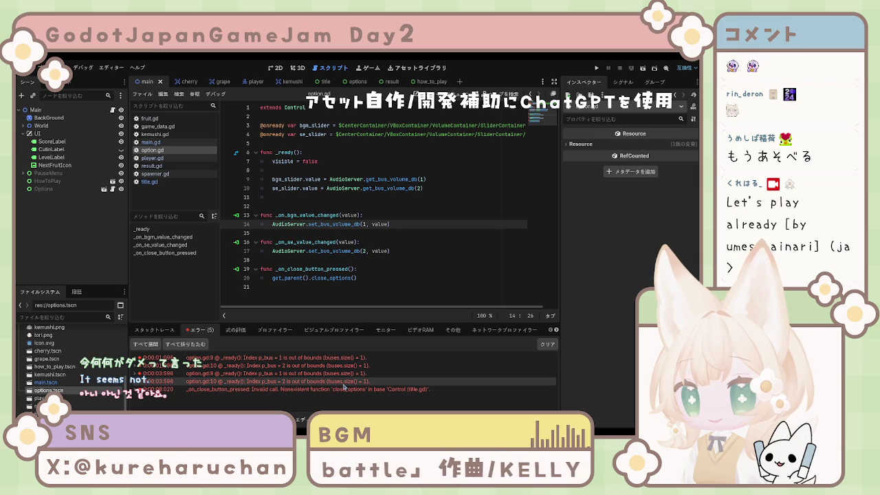
Step: Inspect the close_options error on line 20 and the line 9 error in option.gd
key(ctrl+a)
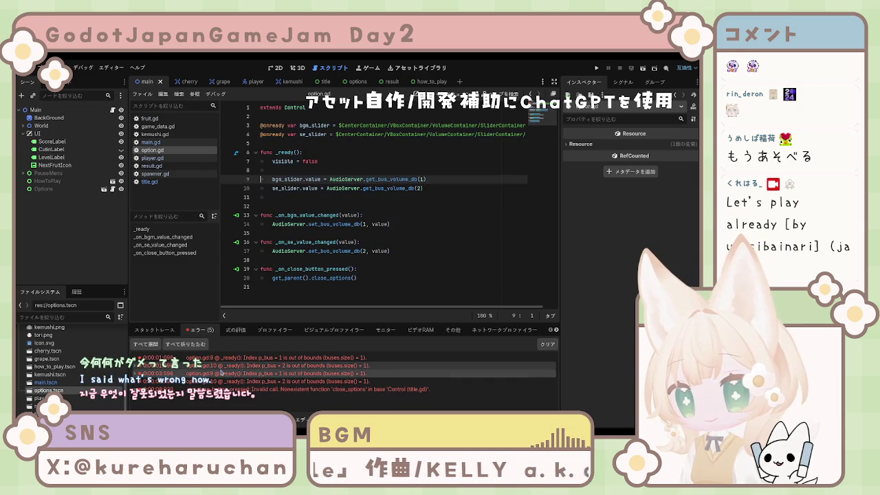
click(305, 389)
double_click(267, 389)
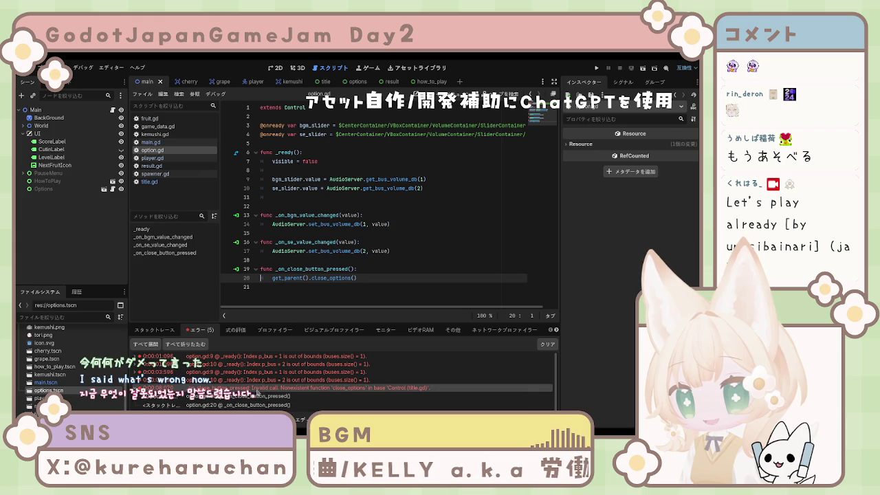
click(270, 372)
click(273, 394)
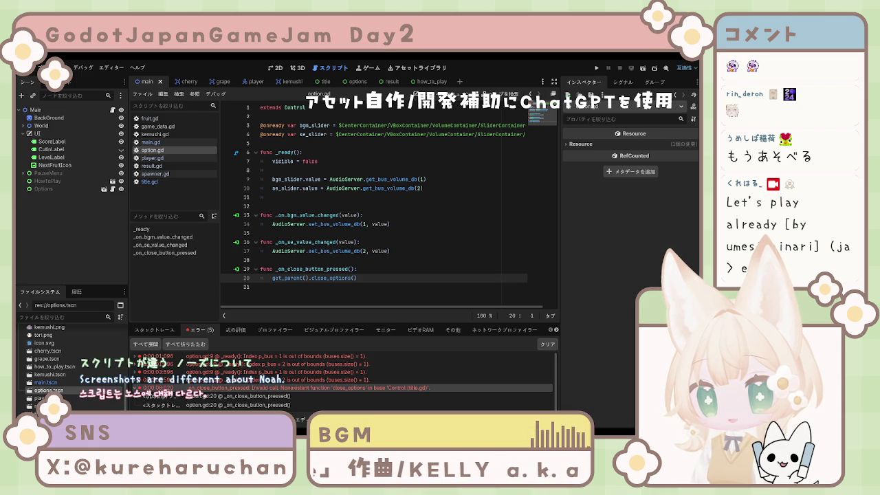
Step: Add func close_options() with $Options.visible = false to title.gd and save it
click(150, 182)
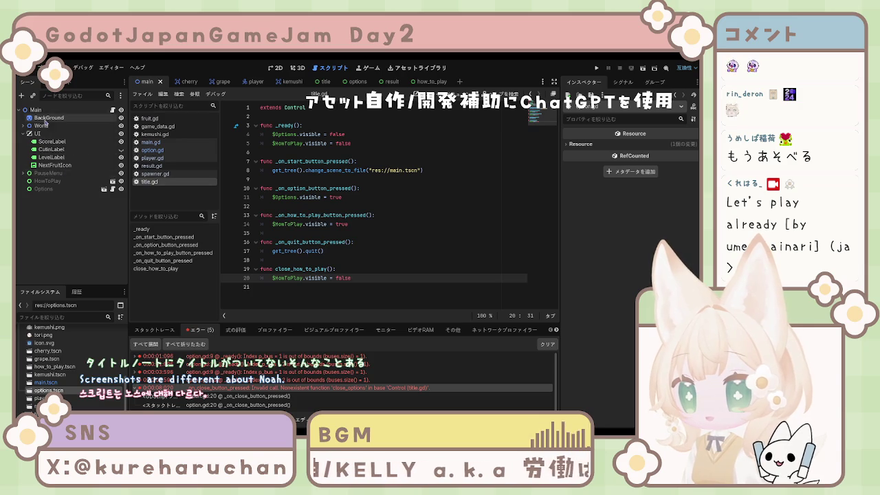
click(323, 81)
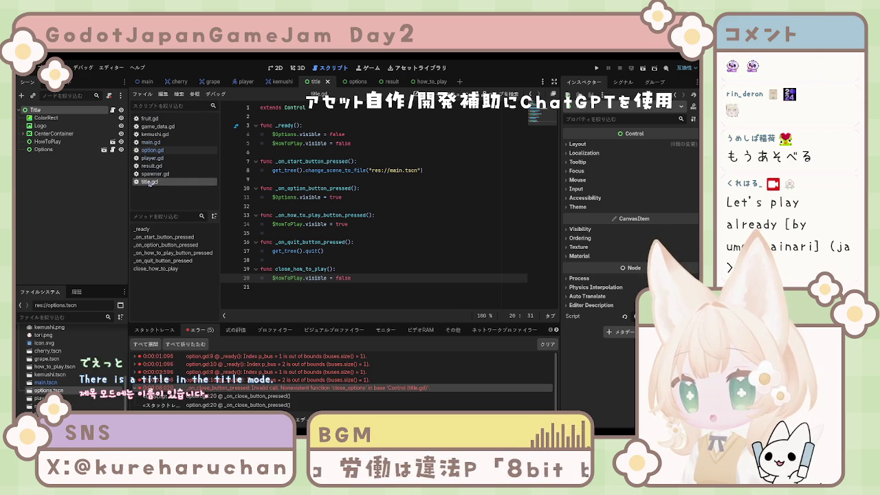
click(377, 251)
click(325, 289)
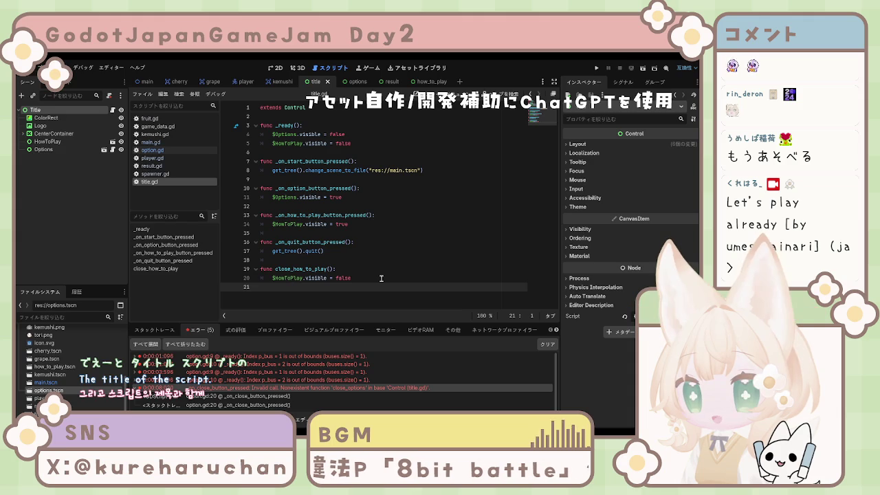
click(380, 277)
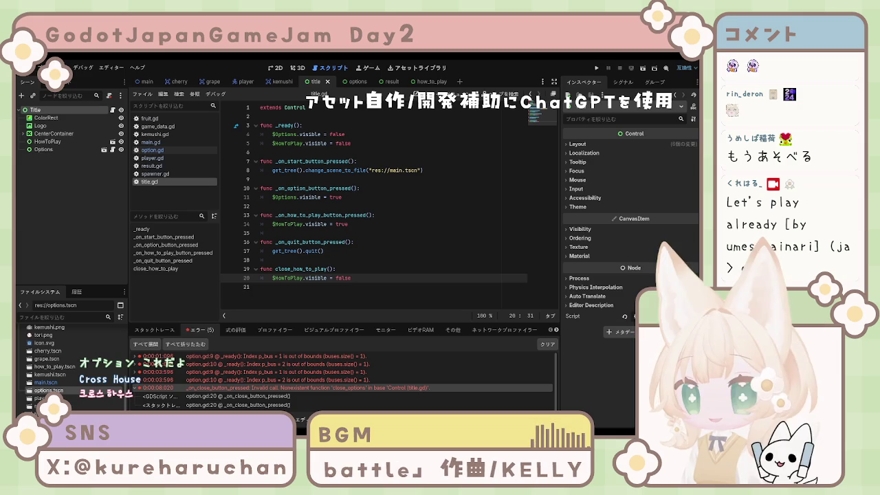
click(341, 260)
key(Return)
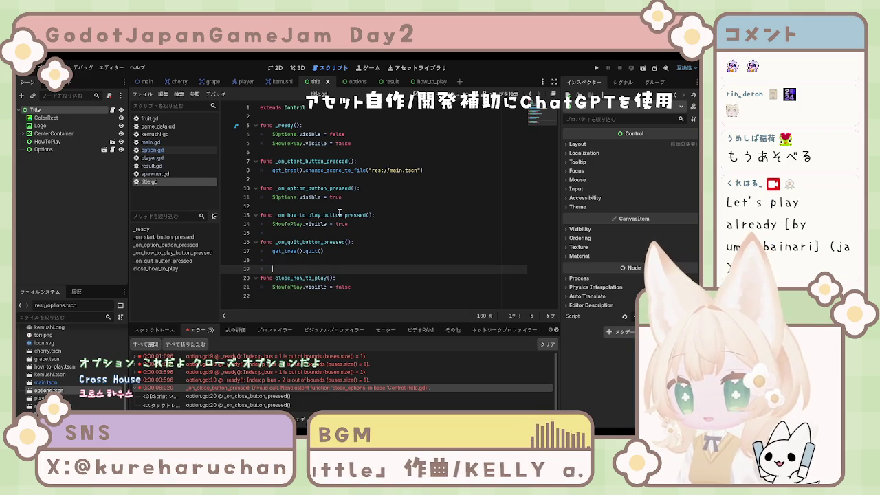
text(func close_options():  	$Options.visible = false)
key(ctrl+s)
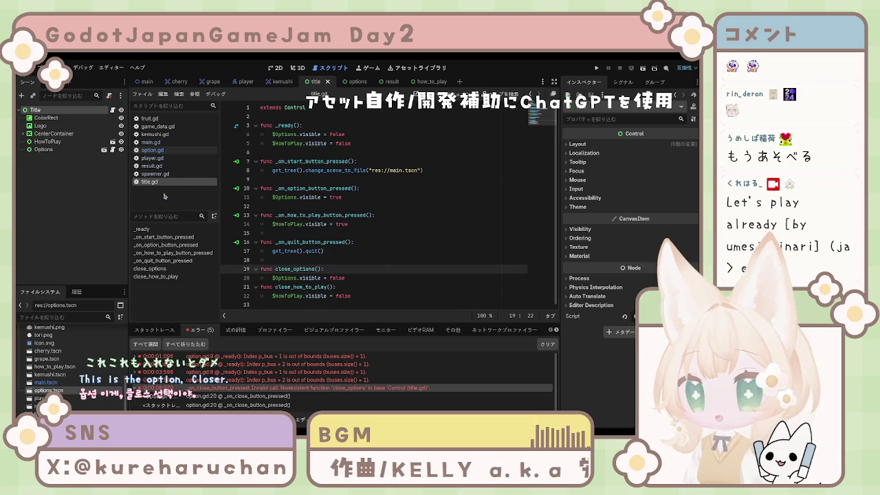
Step: Compare main.gd's close functions, then run the title scene with F6
click(151, 142)
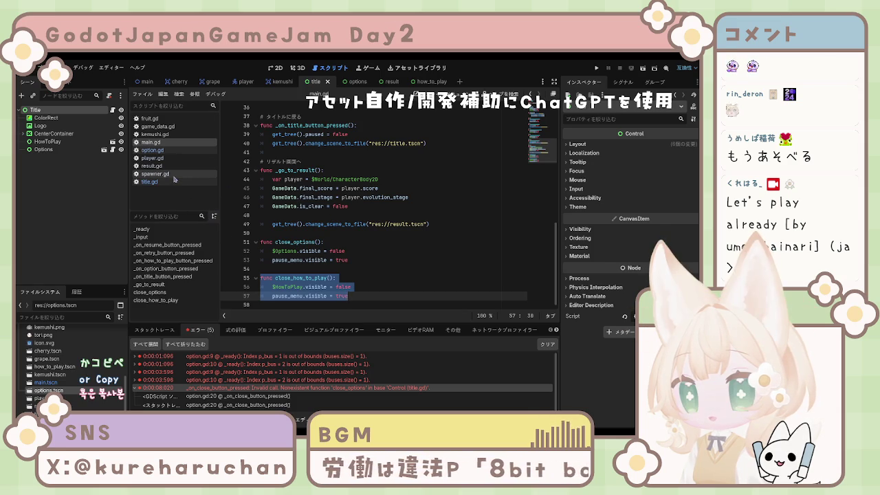
click(471, 206)
scroll(419, 158, down, 1)
scroll(385, 117, up, 1)
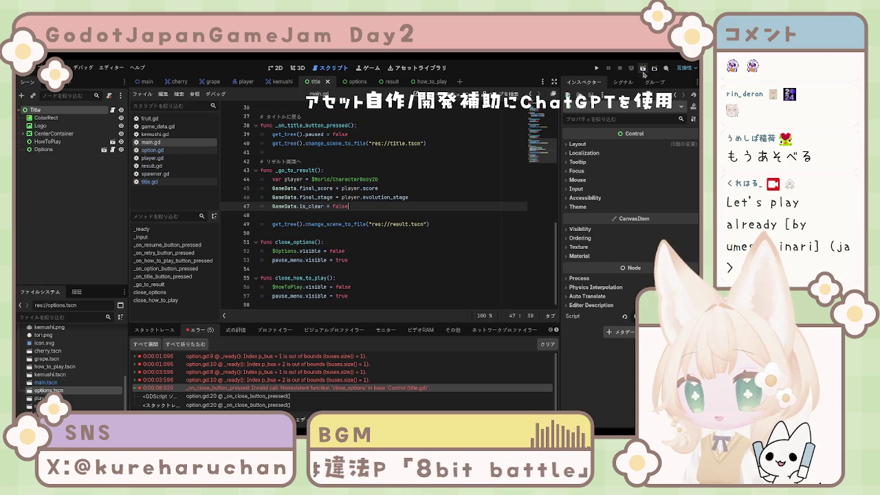
click(642, 68)
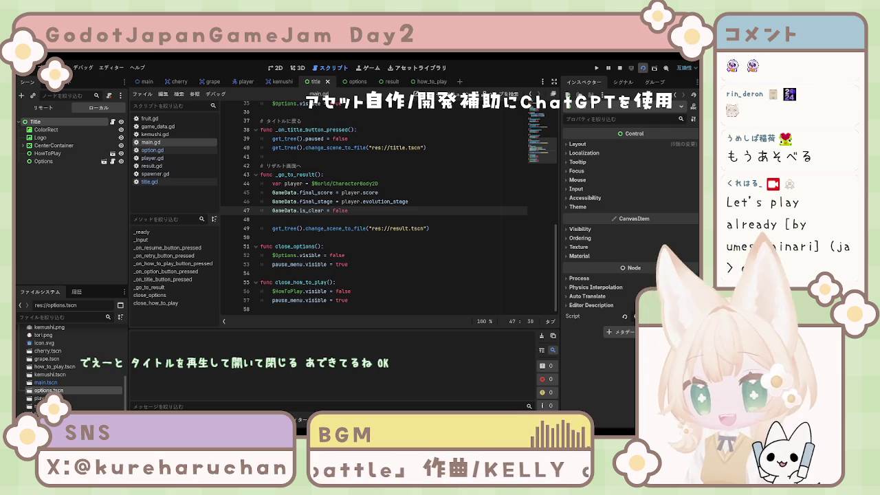
key(F6)
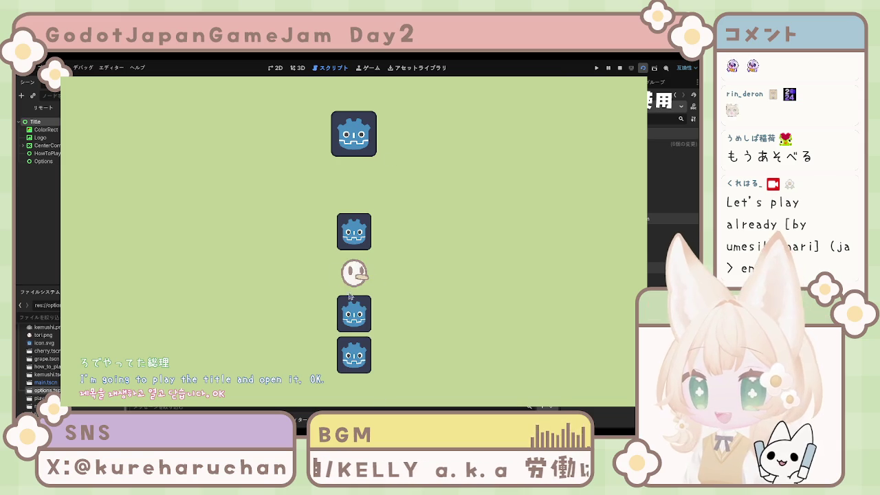
Step: Open and close the title screen's Options panel five times, then quit the game with Alt+F4
click(352, 274)
click(354, 278)
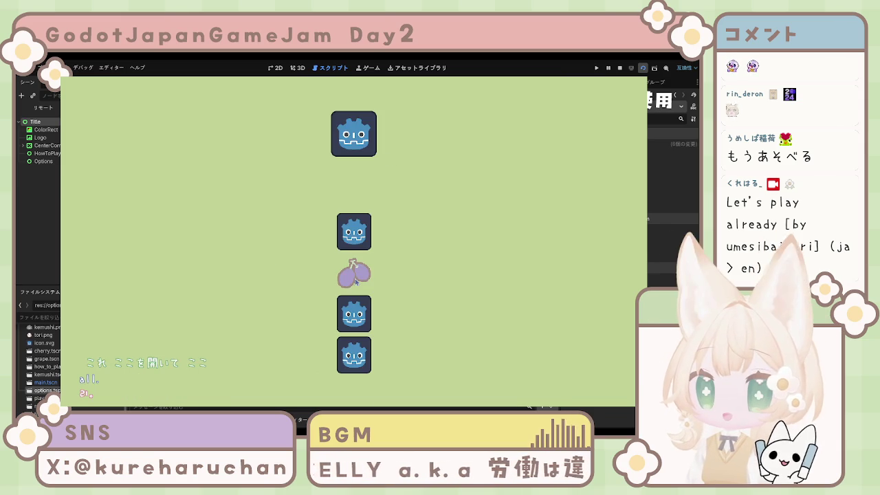
click(354, 279)
click(354, 278)
click(354, 281)
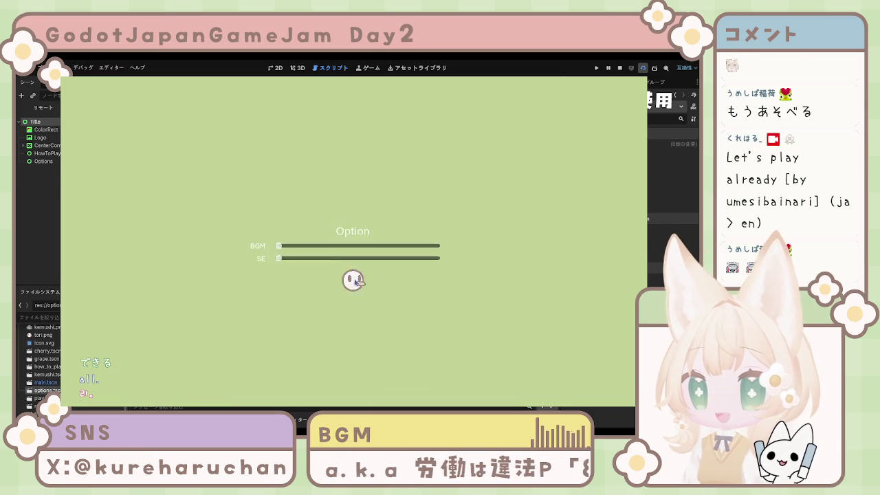
click(354, 281)
click(354, 280)
click(354, 279)
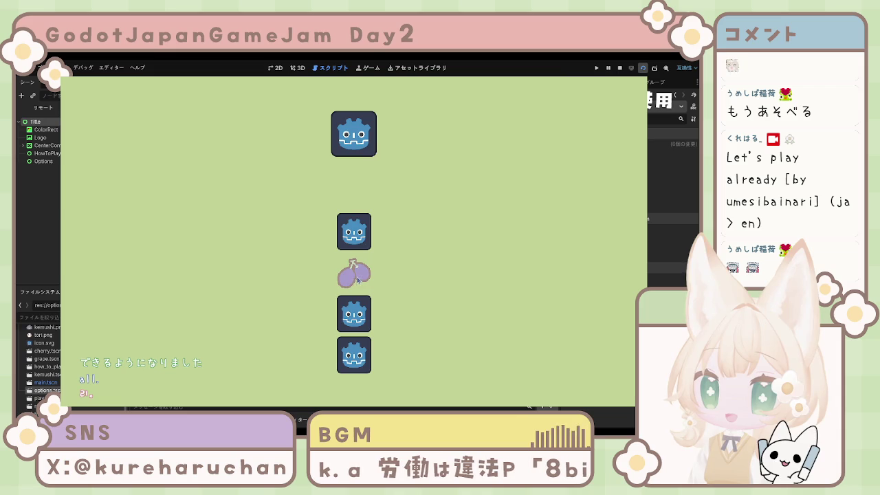
click(355, 280)
click(354, 279)
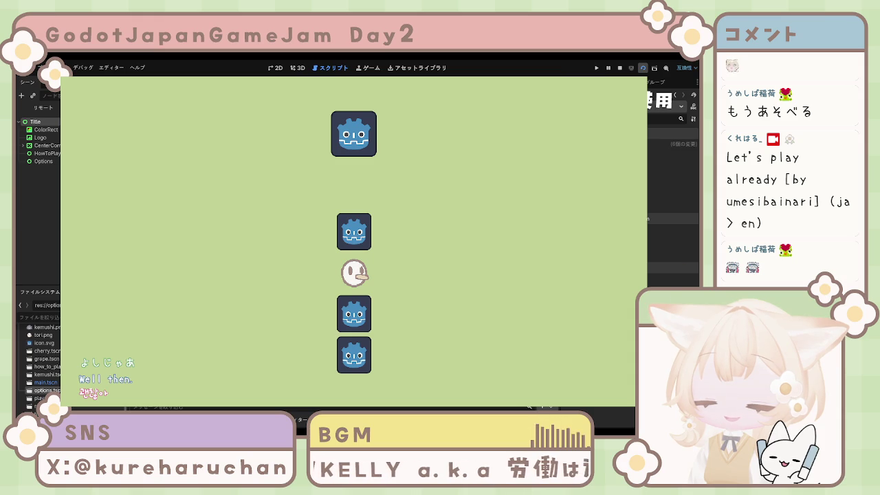
key(alt+F4)
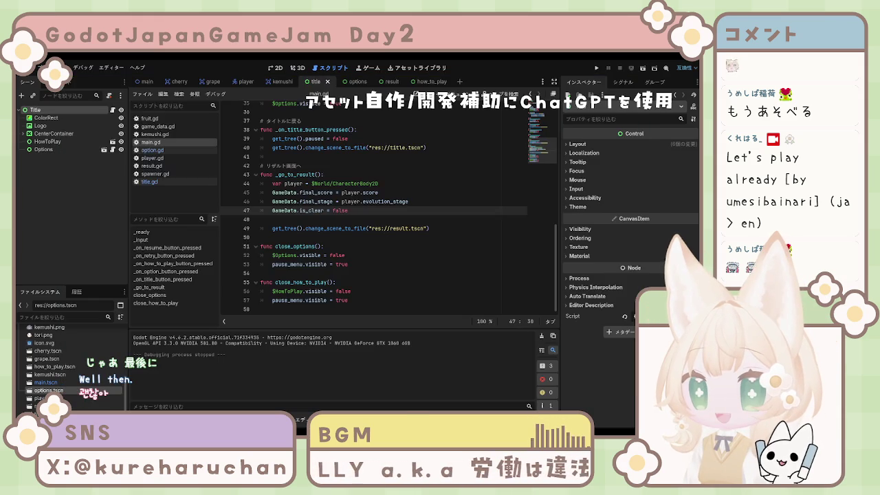